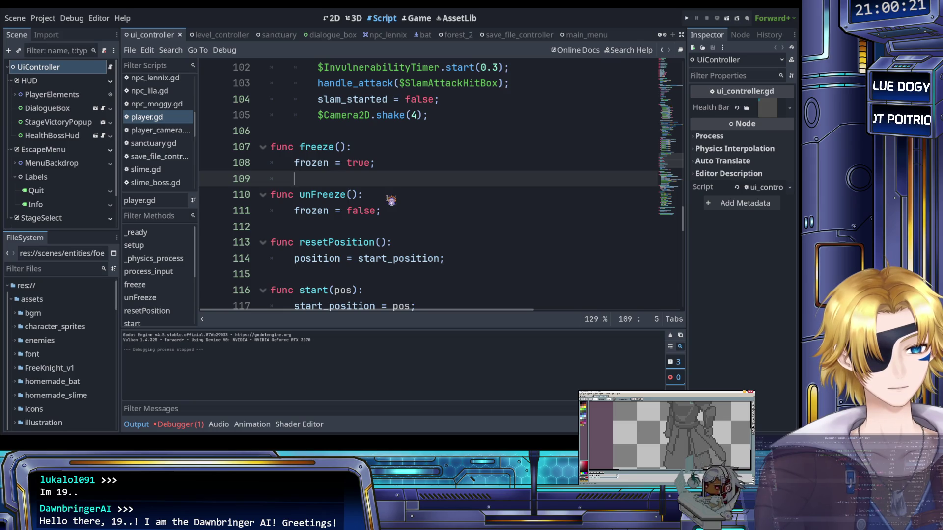
Review the current script around the freeze line and the is_zero_approx check on line 101.
{"action": "left_click", "coordinate": [383, 165]}
{"action": "left_click", "coordinate": [378, 176]}
{"action": "scroll", "coordinate": [379, 176], "scroll_direction": "down", "scroll_amount": 3}
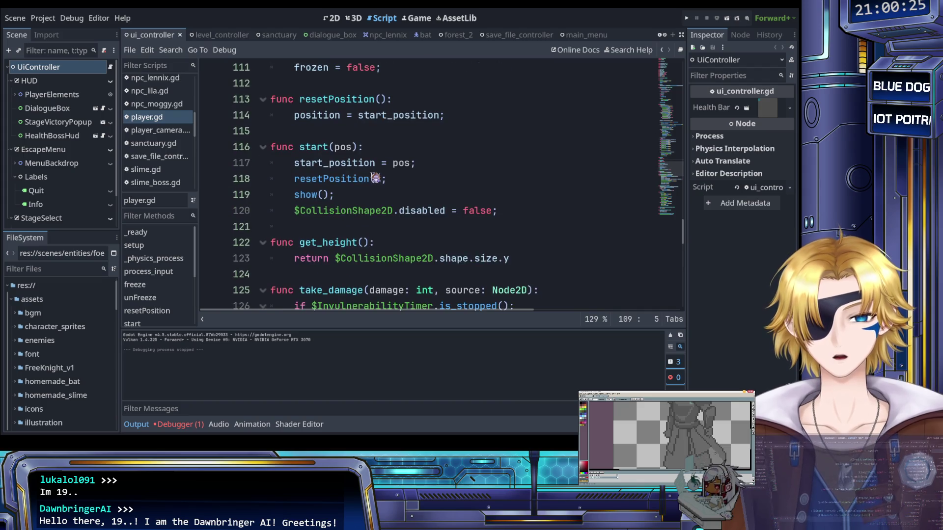
{"action": "scroll", "coordinate": [376, 178], "scroll_direction": "up", "scroll_amount": 1}
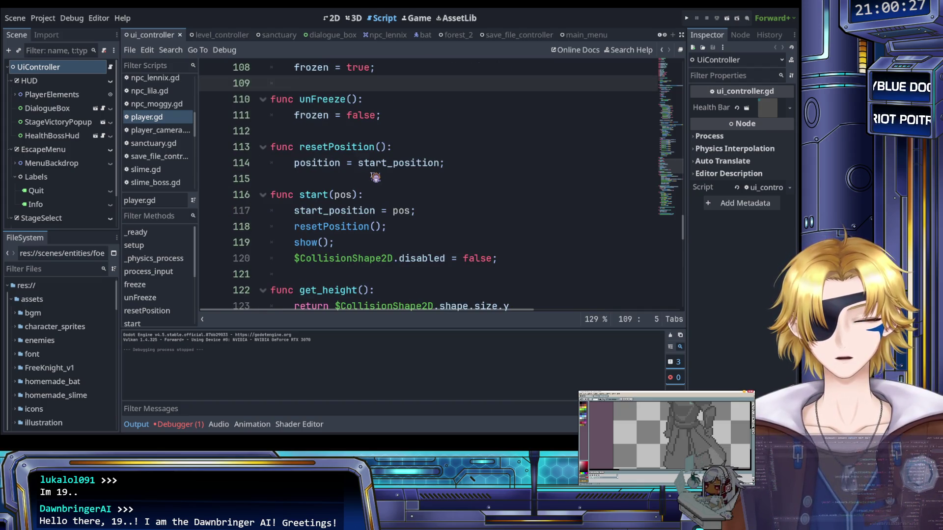
{"action": "scroll", "coordinate": [375, 177], "scroll_direction": "down", "scroll_amount": 2}
{"action": "scroll", "coordinate": [375, 177], "scroll_direction": "down", "scroll_amount": 1}
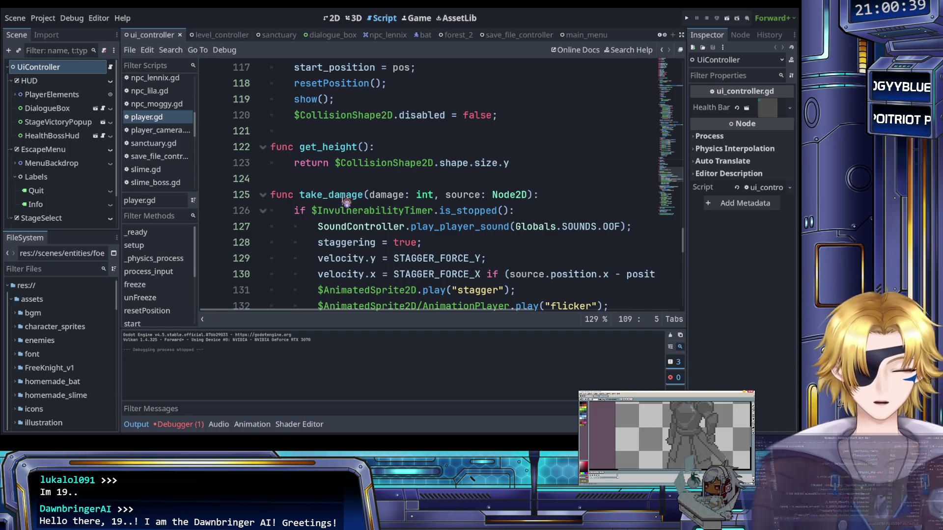
{"action": "left_click", "coordinate": [366, 179]}
{"action": "scroll", "coordinate": [366, 179], "scroll_direction": "up", "scroll_amount": 8}
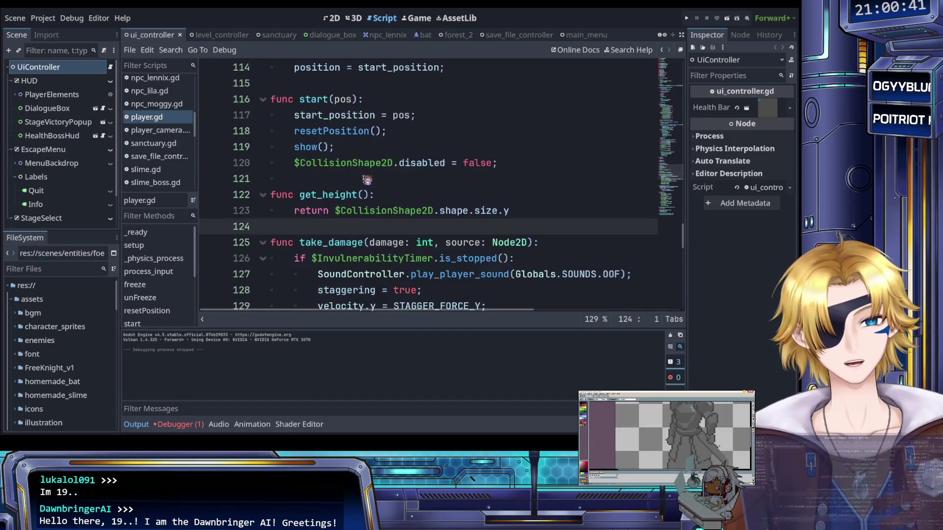
{"action": "scroll", "coordinate": [367, 184], "scroll_direction": "up", "scroll_amount": 1}
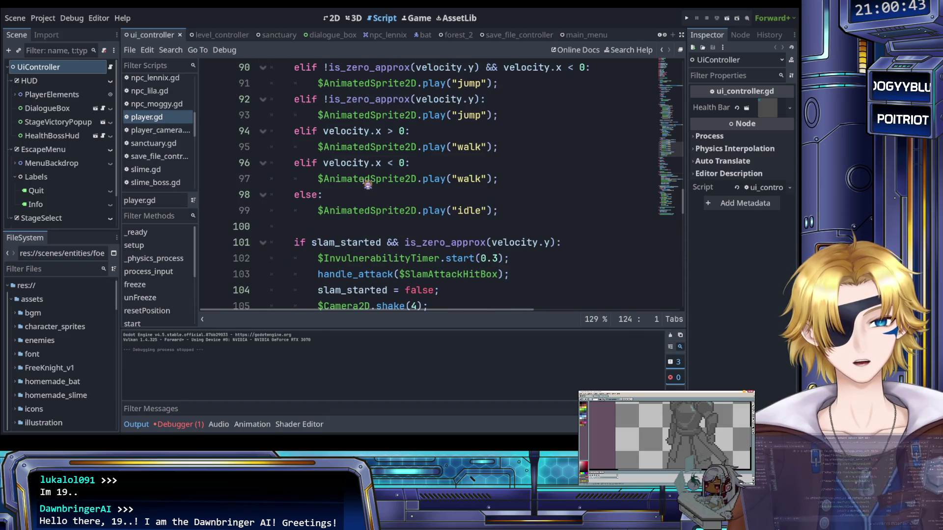
{"action": "scroll", "coordinate": [367, 184], "scroll_direction": "down", "scroll_amount": 1}
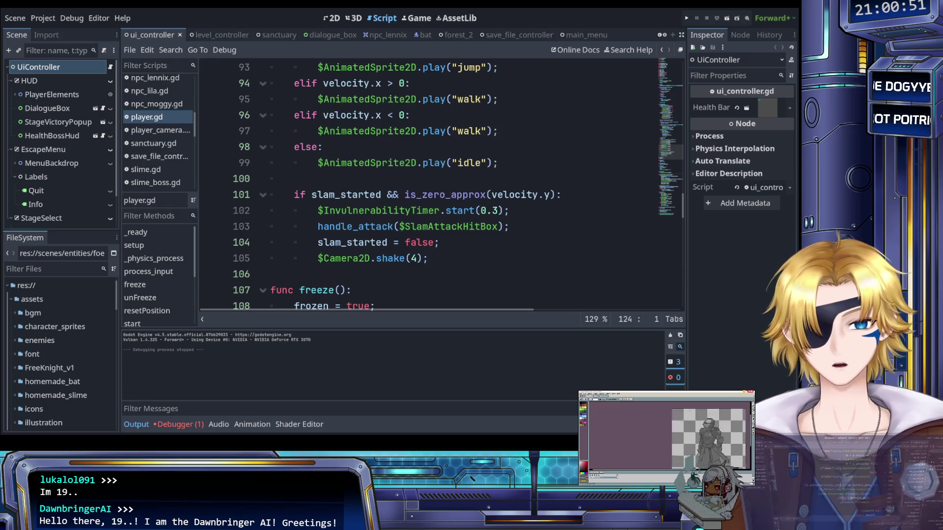
{"action": "left_click", "coordinate": [365, 194]}
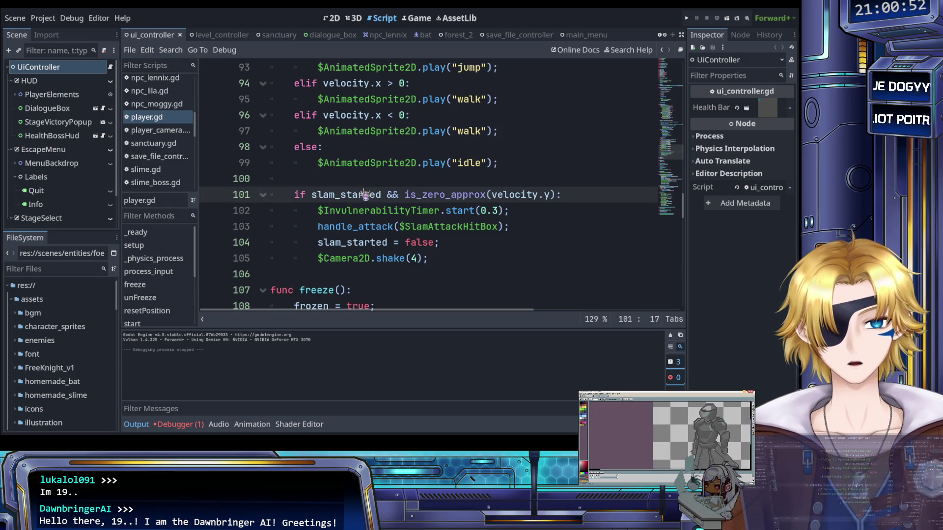
{"action": "left_click", "coordinate": [421, 195]}
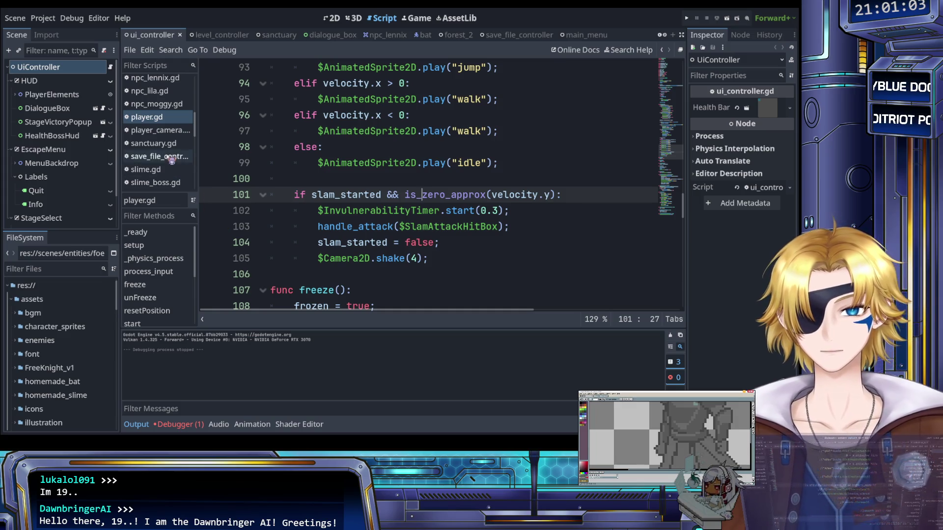
{"action": "scroll", "coordinate": [170, 160], "scroll_direction": "up", "scroll_amount": 8}
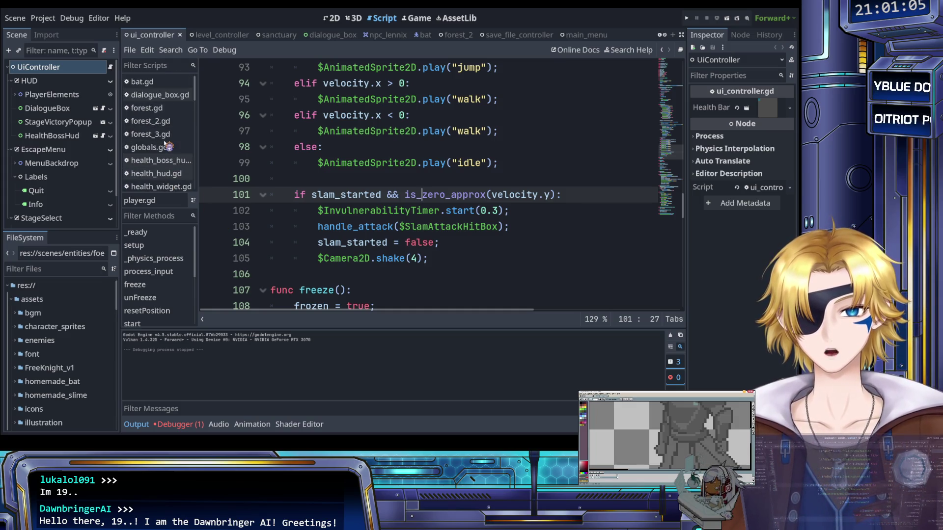
{"action": "scroll", "coordinate": [165, 145], "scroll_direction": "down", "scroll_amount": 8}
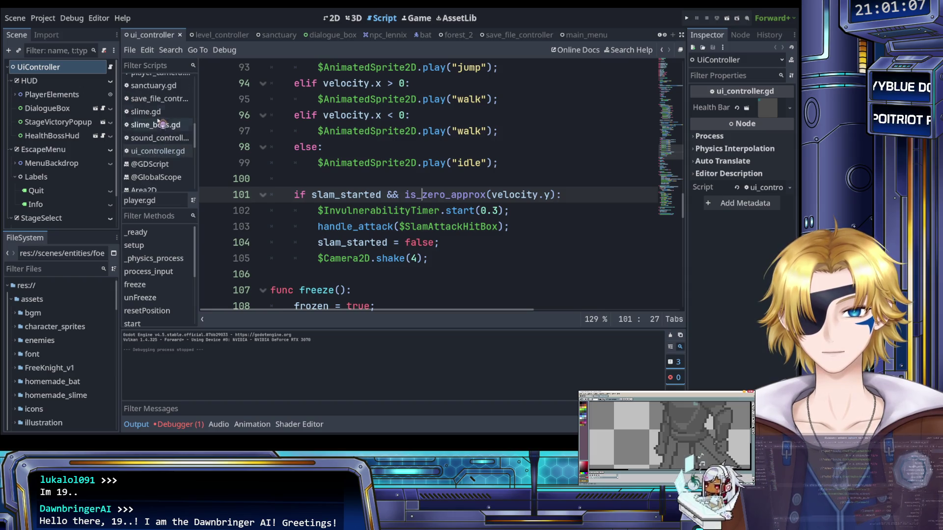
Open the slime.gd script in the script editor.
{"action": "left_click", "coordinate": [157, 112]}
{"action": "left_click", "coordinate": [311, 147]}
{"action": "scroll", "coordinate": [307, 177], "scroll_direction": "down", "scroll_amount": 2}
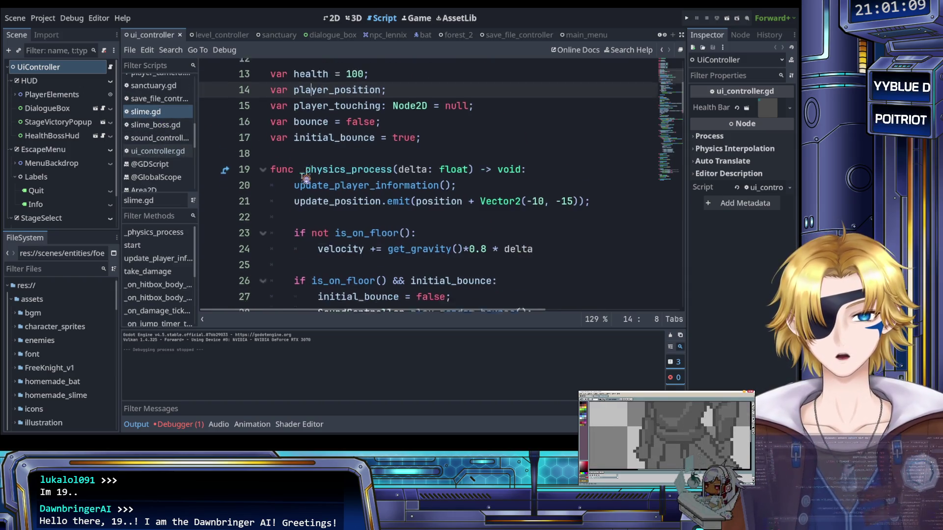
{"action": "scroll", "coordinate": [305, 178], "scroll_direction": "down", "scroll_amount": 4}
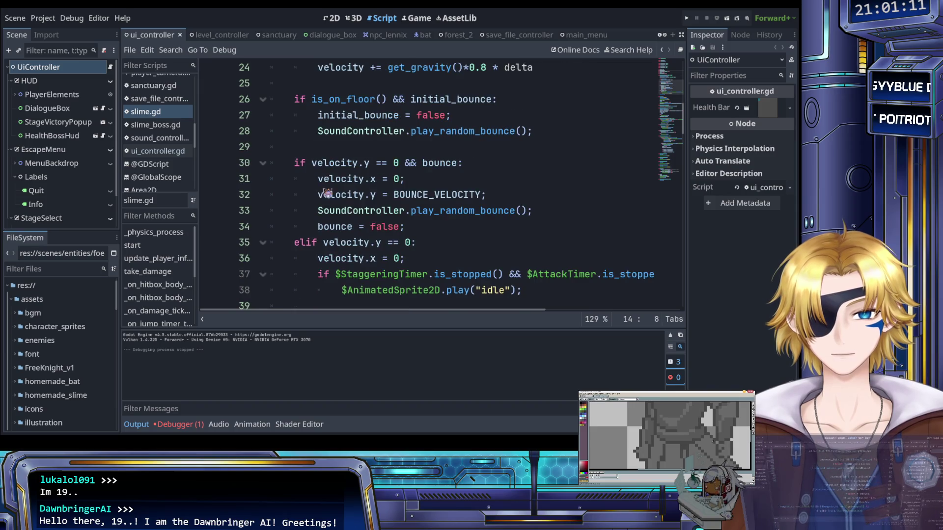
Replace line 30's velocity.y == 0 check with is_zero_approx(velocity.y).
{"action": "left_click_drag", "start_coordinate": [311, 162], "coordinate": [399, 162]}
{"action": "type", "text": "is_zero_approx(velocity.y)"}
{"action": "left_click", "coordinate": [317, 163]}
{"action": "type", "text": "!"}
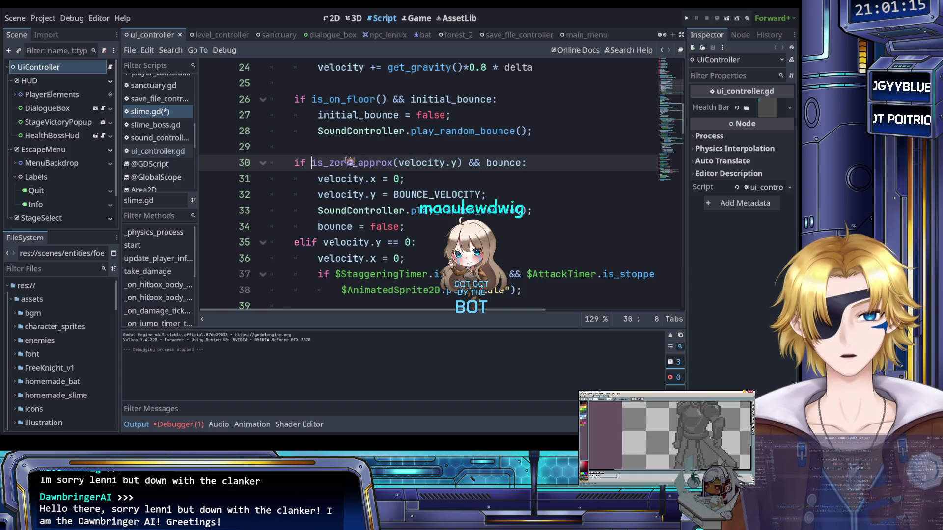
{"action": "key", "text": "BackSpace"}
{"action": "left_click", "coordinate": [343, 177]}
{"action": "scroll", "coordinate": [373, 184], "scroll_direction": "down", "scroll_amount": 1}
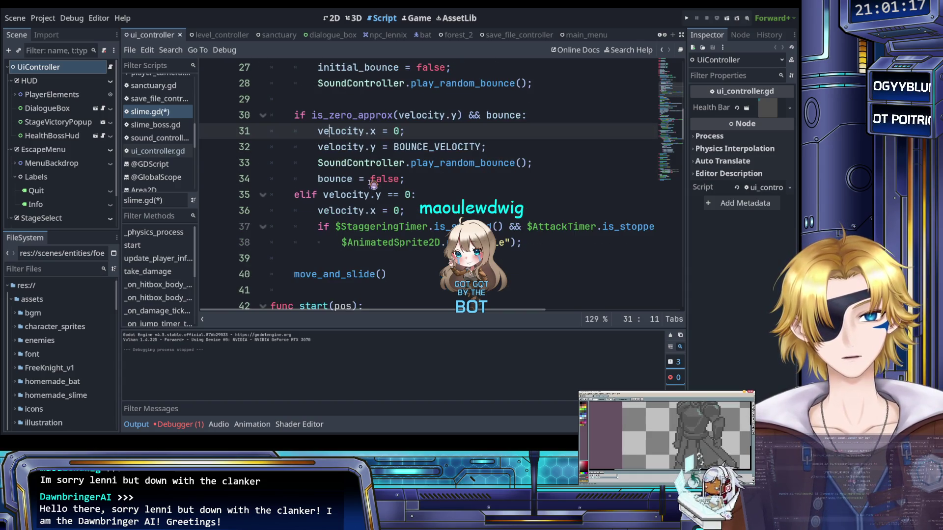
{"action": "key", "text": "ctrl+z"}
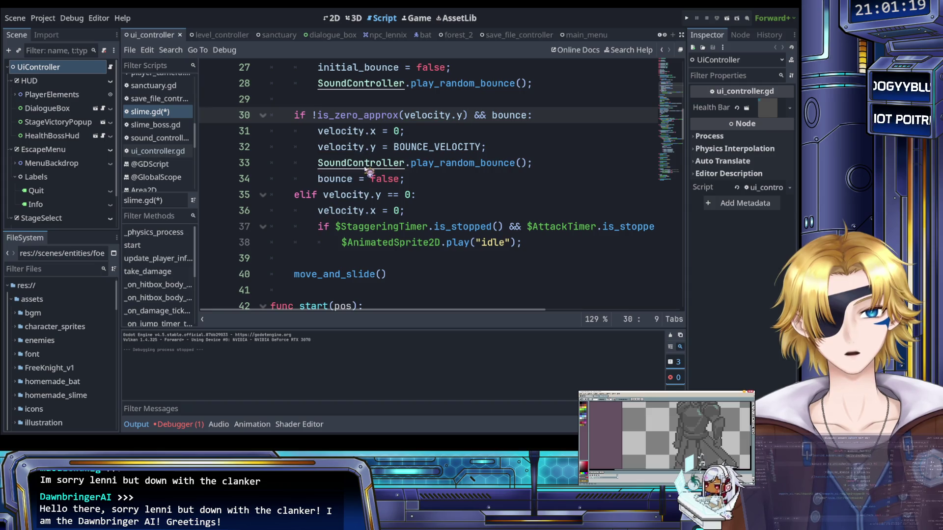
{"action": "key", "text": "ctrl+z"}
{"action": "key", "text": "ctrl+z"}
{"action": "left_click", "coordinate": [346, 112]}
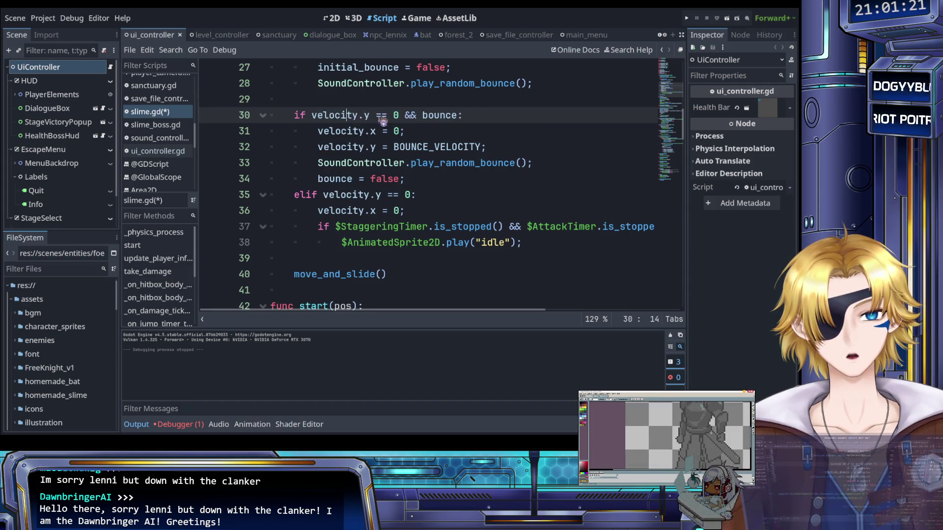
{"action": "left_click_drag", "start_coordinate": [398, 115], "coordinate": [316, 116]}
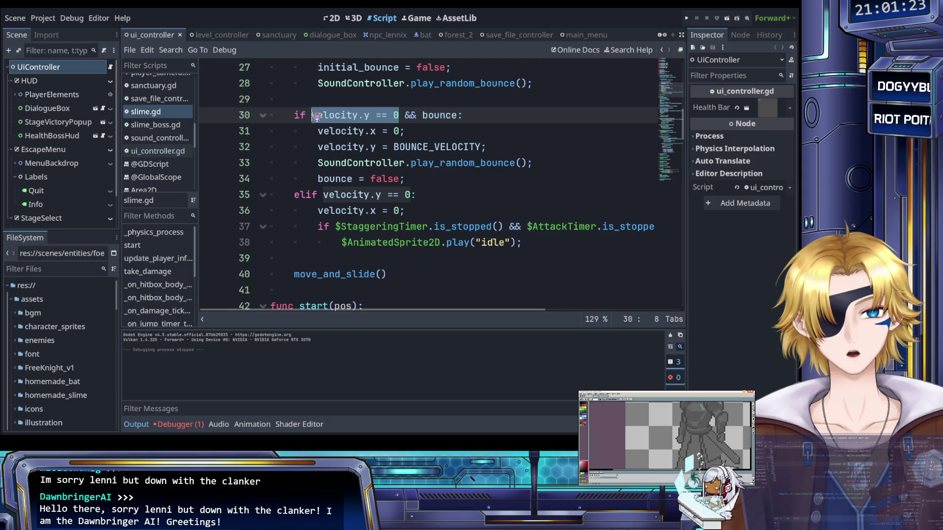
{"action": "key", "text": "ctrl+y"}
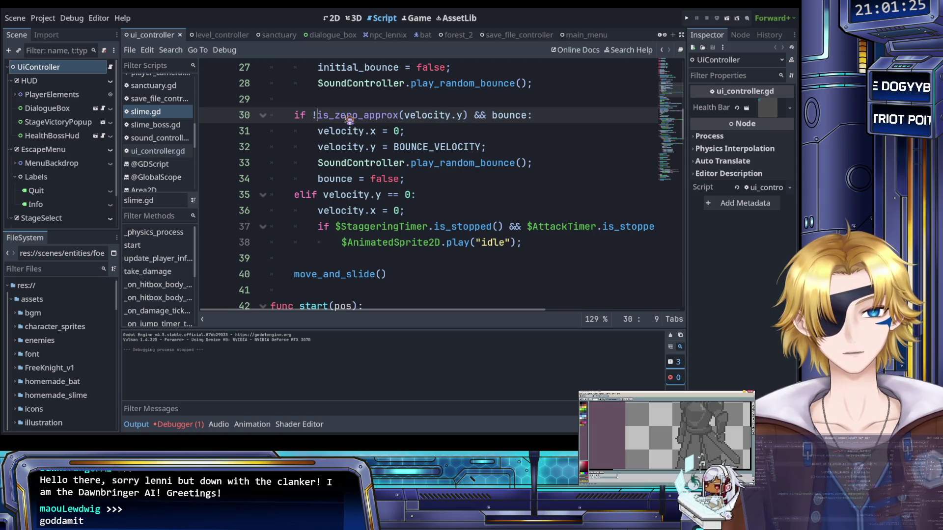
Swap line 35's elif velocity.y == 0 comparison for is_zero_approx(velocity.y).
{"action": "left_click", "coordinate": [346, 200]}
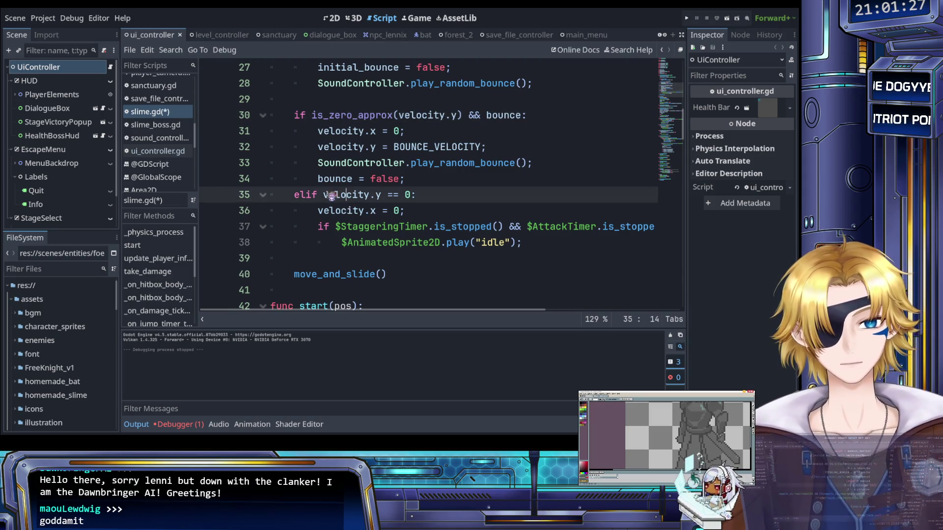
{"action": "left_click_drag", "start_coordinate": [322, 195], "coordinate": [417, 199]}
{"action": "type", "text": "!"}
{"action": "type", "text": "is_zero_approx(velocity.y)"}
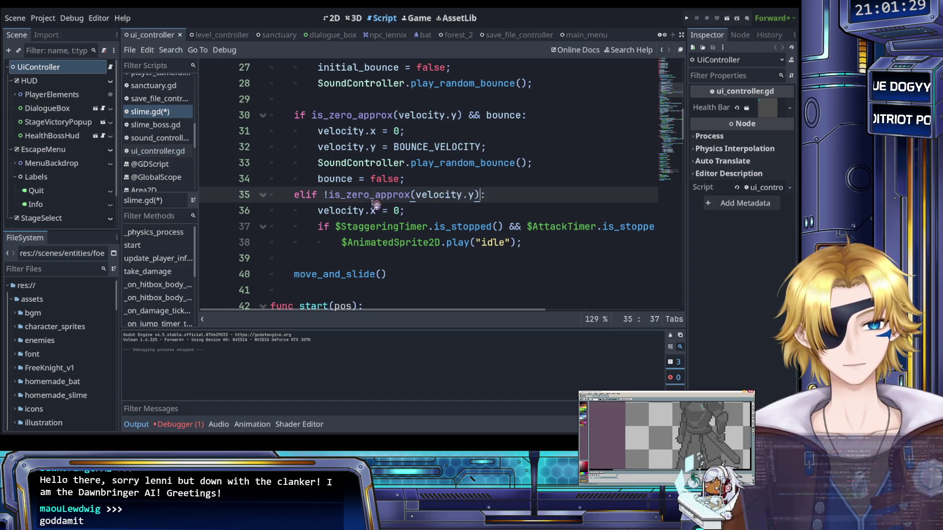
{"action": "left_click", "coordinate": [331, 196]}
{"action": "key", "text": "BackSpace"}
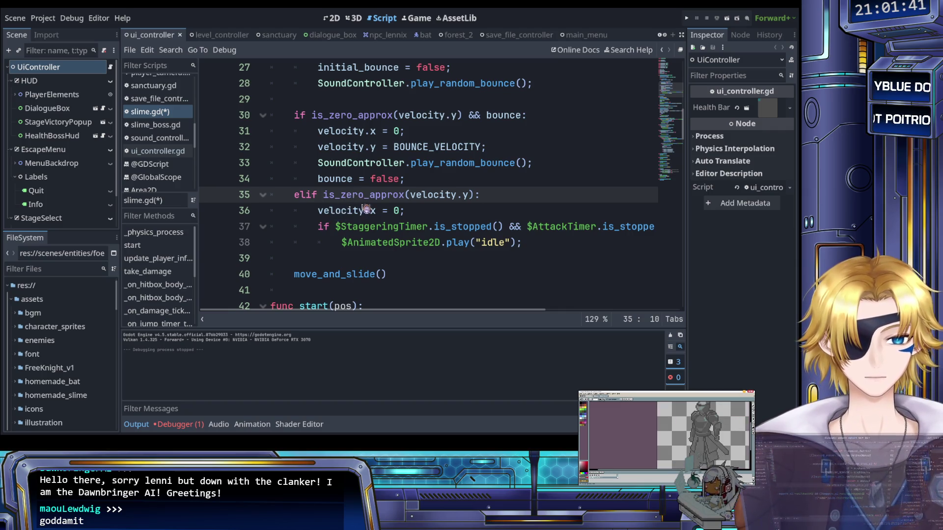
Replace the jump-timer velocity.y == 0 check on line 92 with is_zero_approx(velocity.y), dropping the '!'.
{"action": "scroll", "coordinate": [375, 211], "scroll_direction": "down", "scroll_amount": 3}
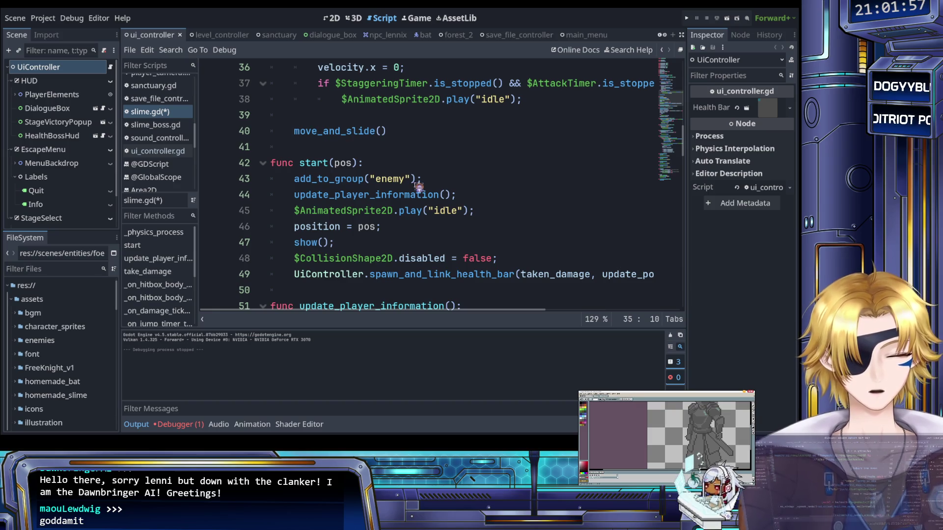
{"action": "scroll", "coordinate": [407, 186], "scroll_direction": "up", "scroll_amount": 4}
{"action": "scroll", "coordinate": [407, 185], "scroll_direction": "down", "scroll_amount": 1}
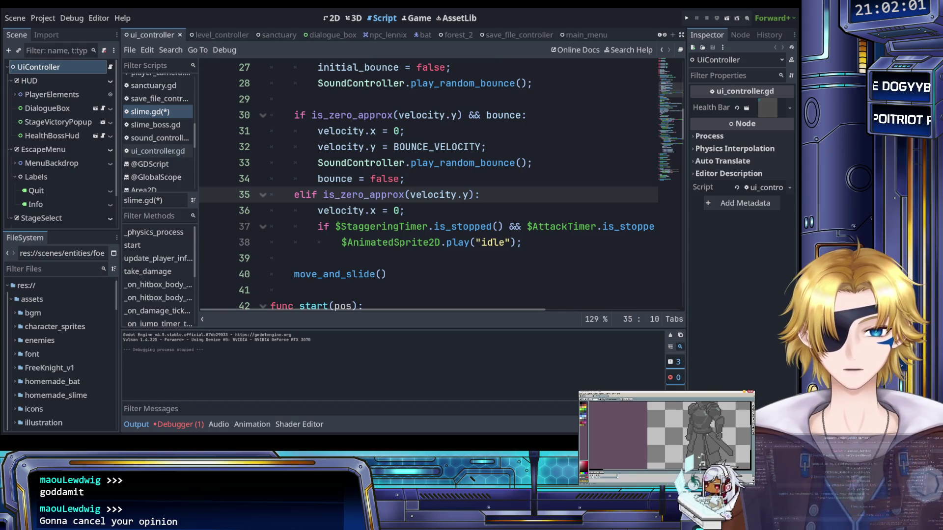
{"action": "scroll", "coordinate": [417, 210], "scroll_direction": "down", "scroll_amount": 15}
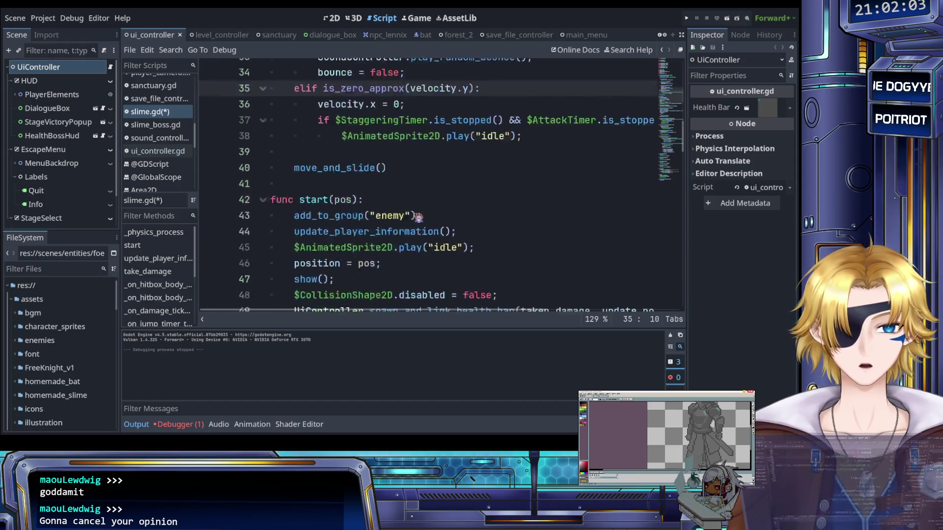
{"action": "scroll", "coordinate": [416, 210], "scroll_direction": "down", "scroll_amount": 2}
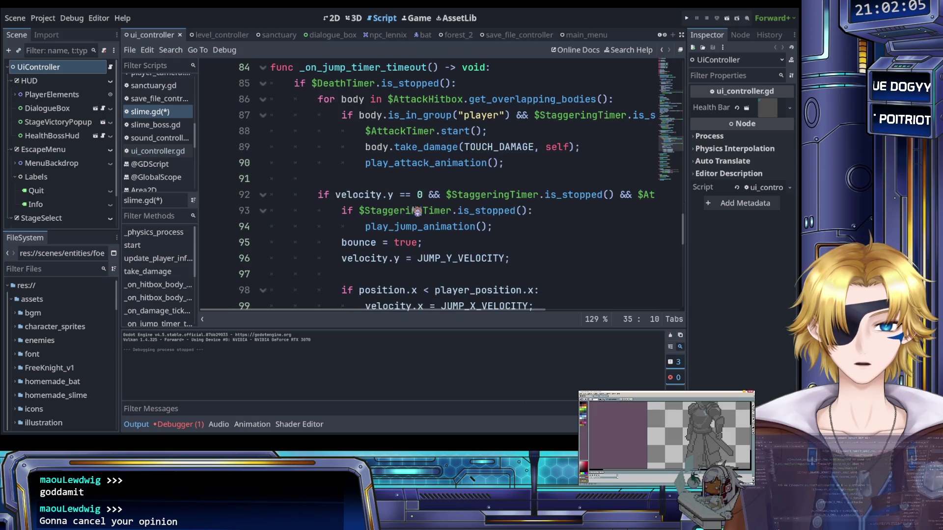
{"action": "left_click_drag", "start_coordinate": [336, 195], "coordinate": [424, 196]}
{"action": "type", "text": "!is_zero_approx(velocity.y)"}
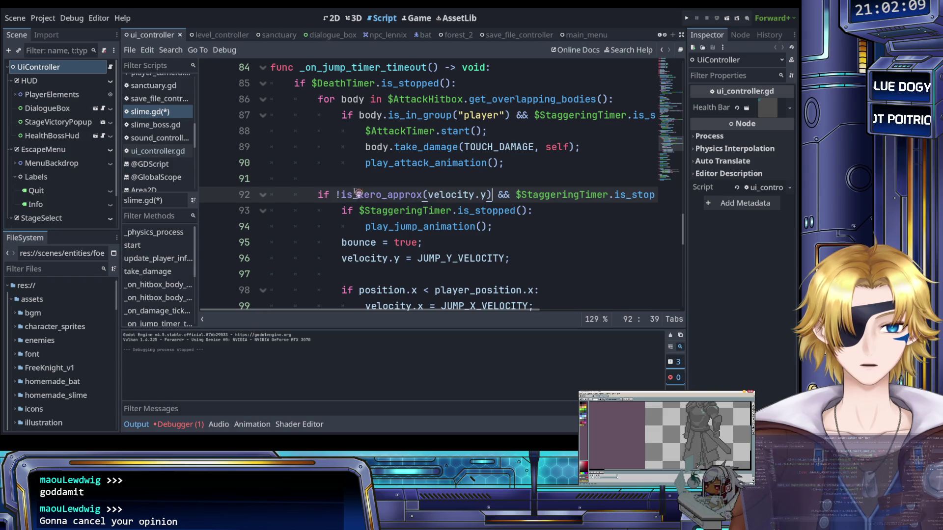
{"action": "left_click", "coordinate": [343, 196]}
{"action": "key", "text": "BackSpace"}
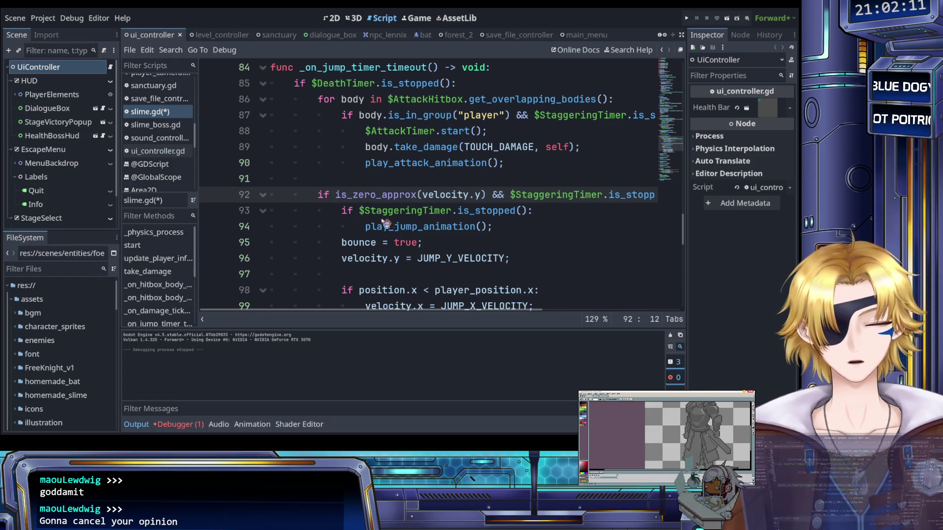
{"action": "left_click", "coordinate": [367, 257]}
Change JUMP_X_VELOCITY on line 7 to 100.0 and save slime.gd.
{"action": "key", "text": "ctrl+Home"}
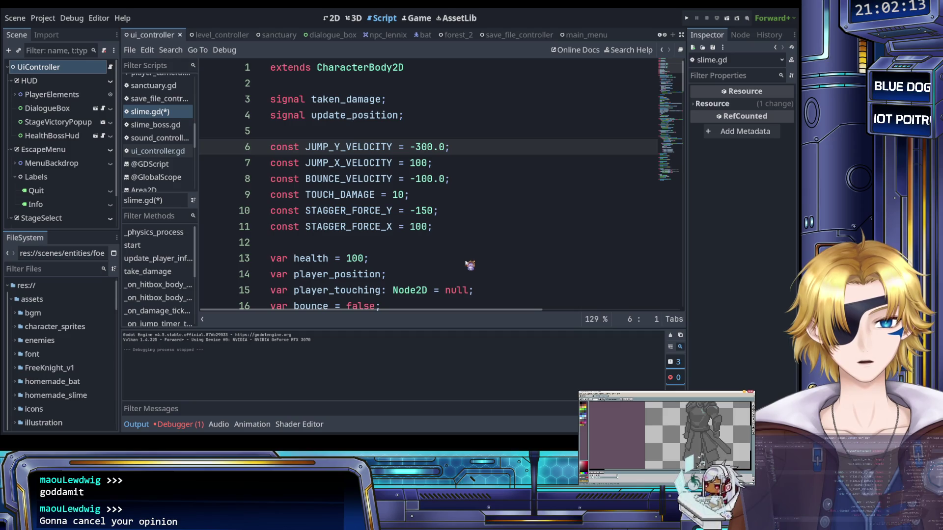
{"action": "key", "text": "ctrl+s"}
{"action": "left_click", "coordinate": [428, 162]}
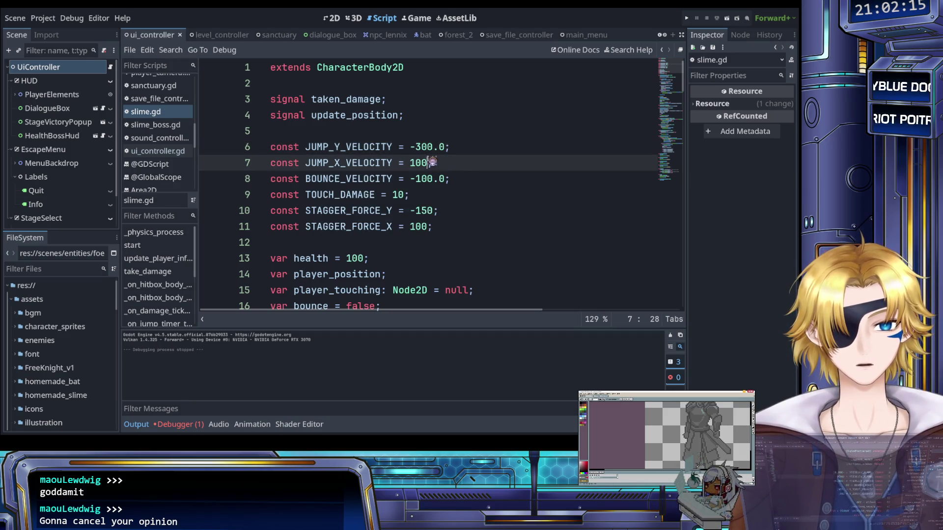
{"action": "type", "text": ".0"}
{"action": "left_click", "coordinate": [479, 165]}
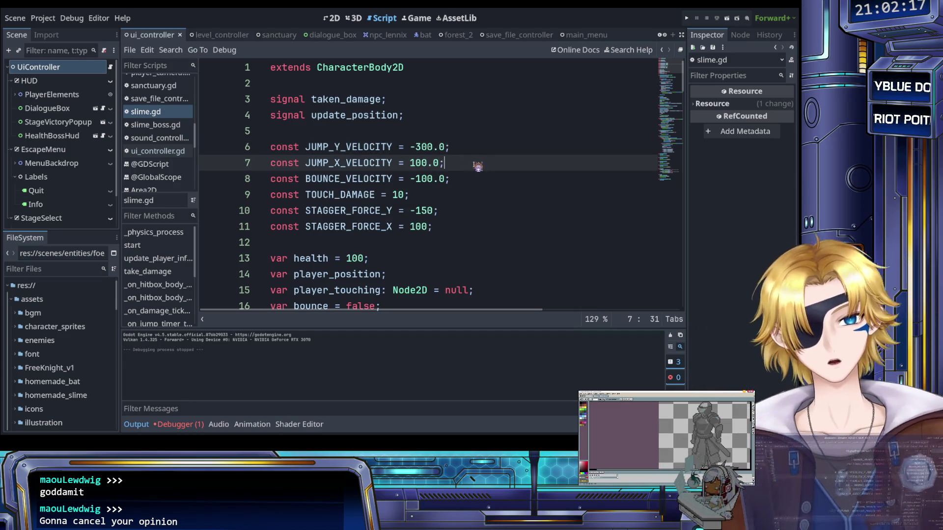
{"action": "key", "text": "ctrl+s"}
Make TOUCH_DAMAGE 10.0, STAGGER_FORCE_Y -150.0 and STAGGER_FORCE_X 100.0, then save.
{"action": "left_click", "coordinate": [402, 195]}
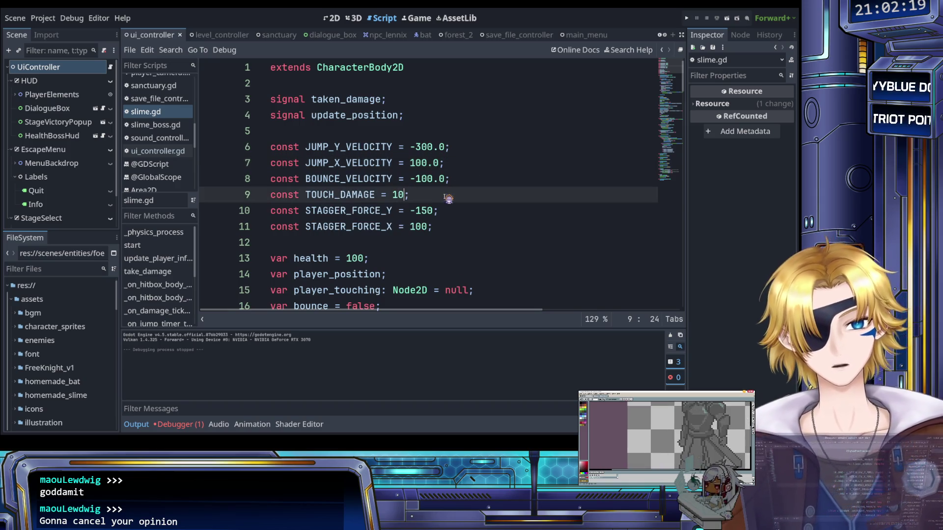
{"action": "type", "text": ".0"}
{"action": "key", "text": "Down"}
{"action": "key", "text": "Right"}
{"action": "key", "text": "Right"}
{"action": "key", "text": "Right"}
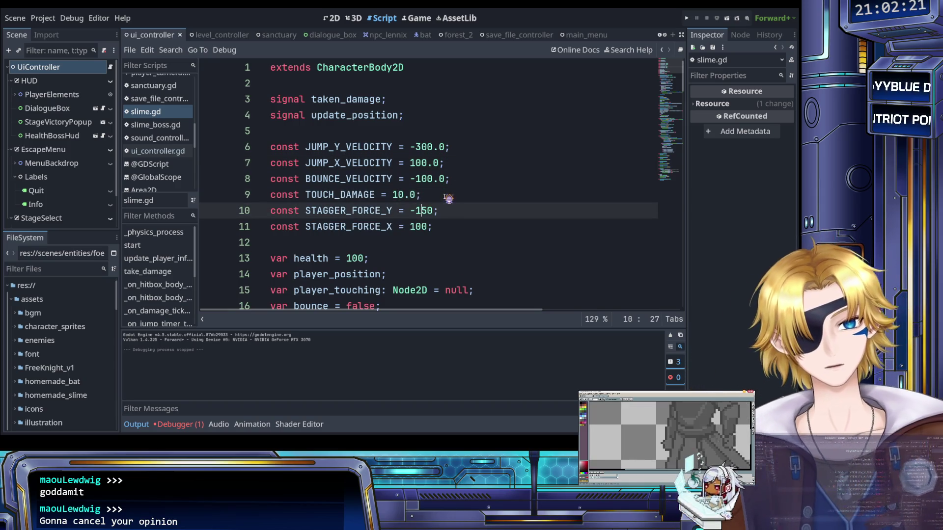
{"action": "type", "text": ".0"}
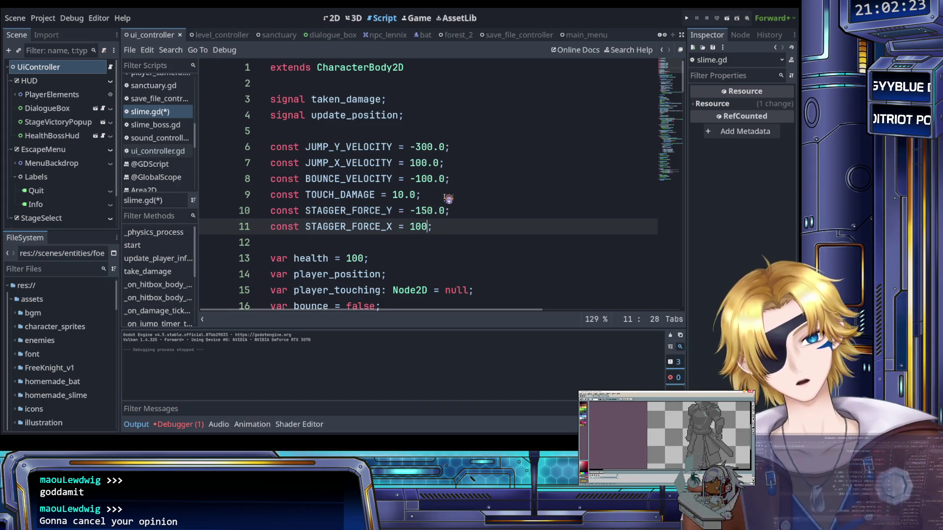
{"action": "key", "text": "Down"}
{"action": "key", "text": "Left"}
{"action": "type", "text": ".0"}
{"action": "key", "text": "ctrl+s"}
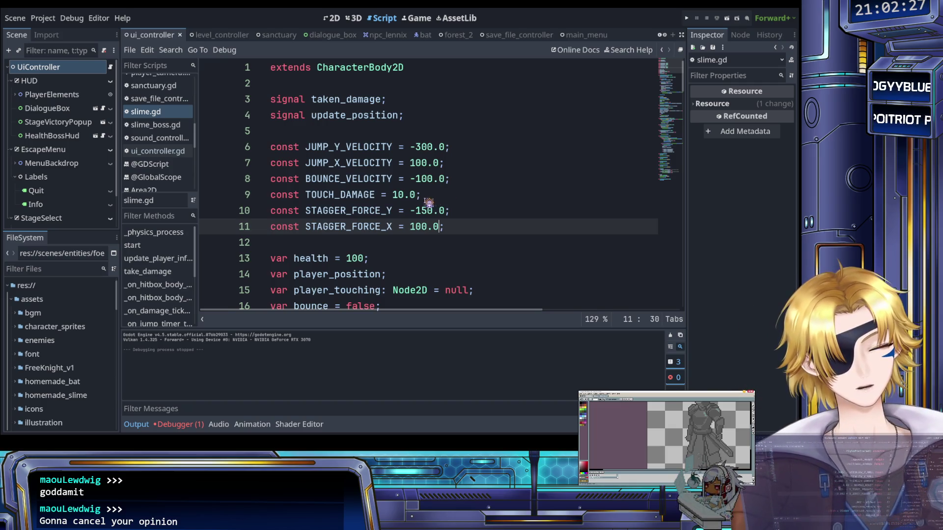
Change the starting health value from 100 to 100.0.
{"action": "scroll", "coordinate": [408, 232], "scroll_direction": "down", "scroll_amount": 2}
{"action": "left_click", "coordinate": [364, 163]}
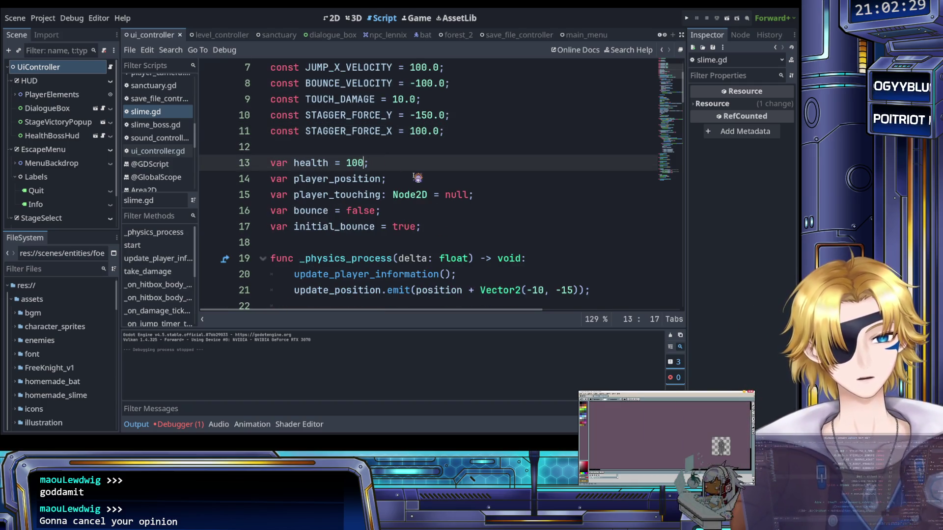
{"action": "type", "text": ".0"}
{"action": "left_click", "coordinate": [415, 186]}
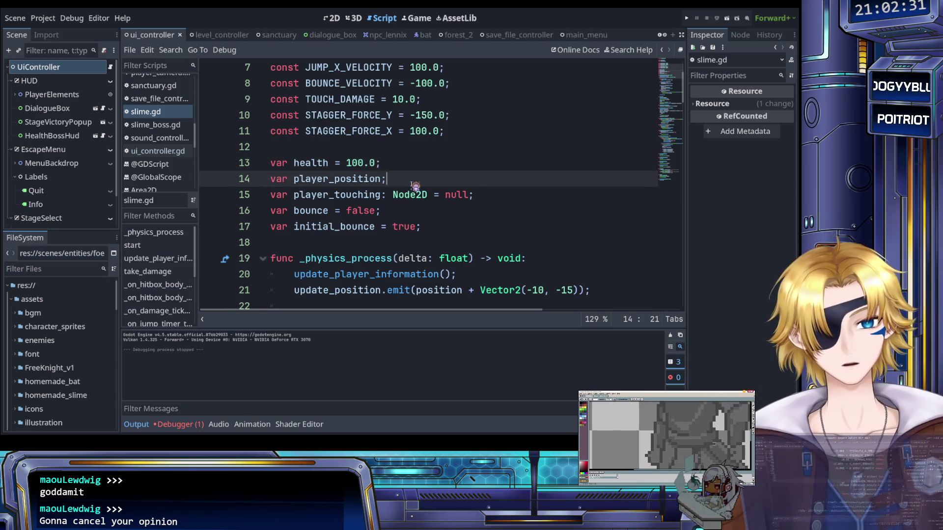
{"action": "scroll", "coordinate": [408, 196], "scroll_direction": "up", "scroll_amount": 2}
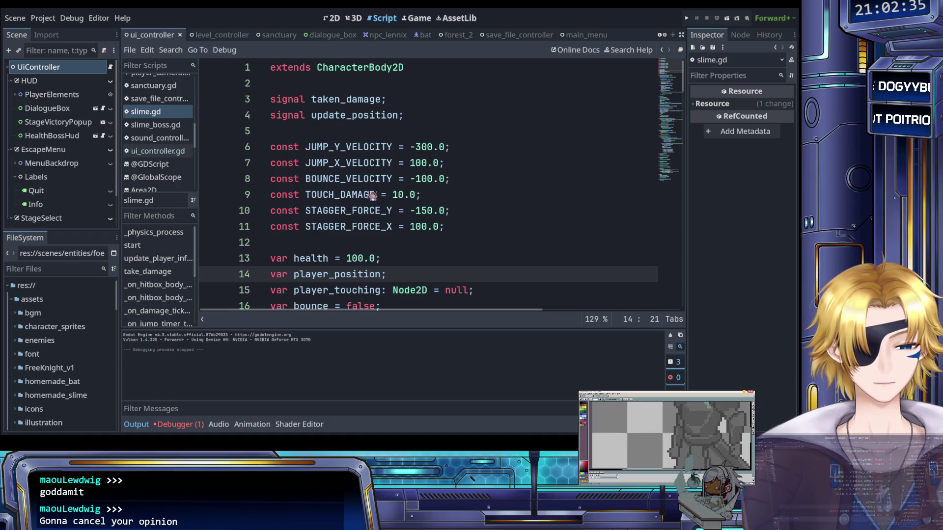
{"action": "scroll", "coordinate": [372, 197], "scroll_direction": "down", "scroll_amount": 3}
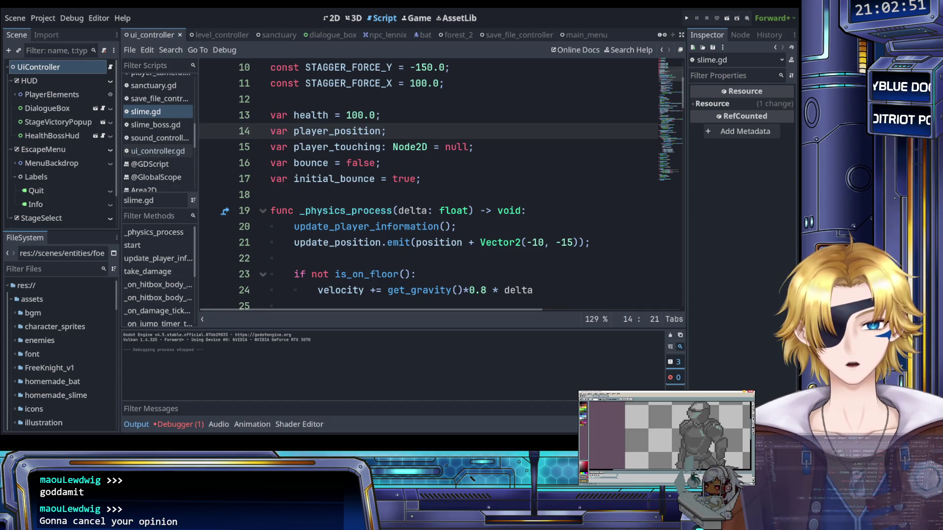
In slime_boss.gd, make the 3000 constant on line 14 a float 3000.0 and save.
{"action": "left_click", "coordinate": [162, 125]}
{"action": "left_click", "coordinate": [413, 196]}
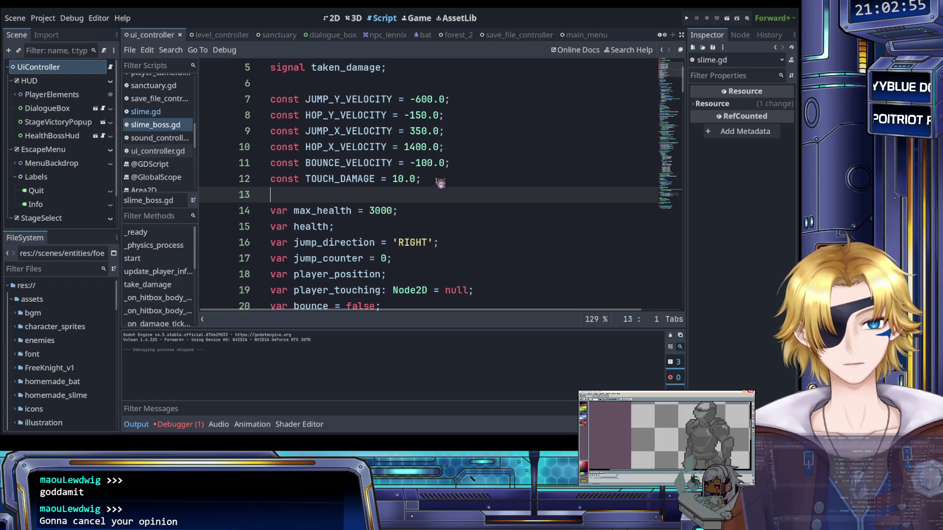
{"action": "scroll", "coordinate": [426, 213], "scroll_direction": "down", "scroll_amount": 1}
{"action": "left_click", "coordinate": [393, 162]}
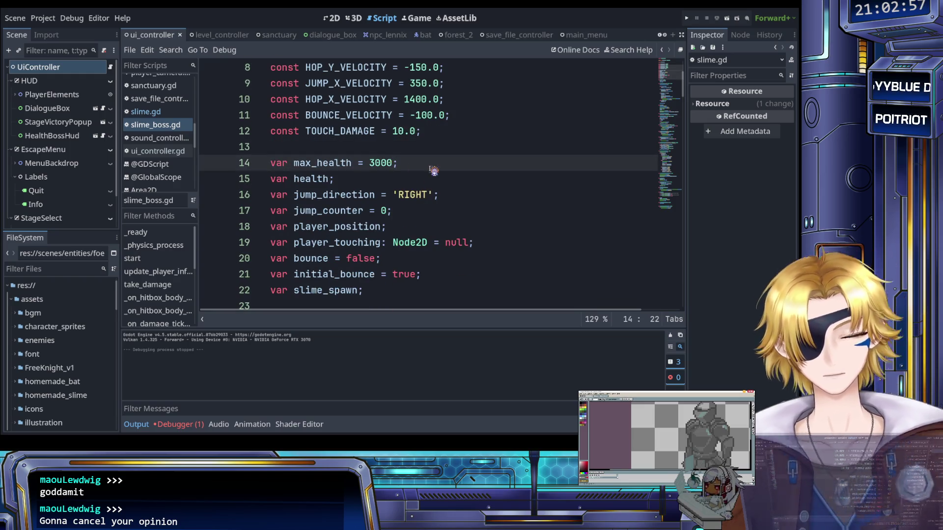
{"action": "type", "text": ".0"}
{"action": "scroll", "coordinate": [405, 181], "scroll_direction": "down", "scroll_amount": 1}
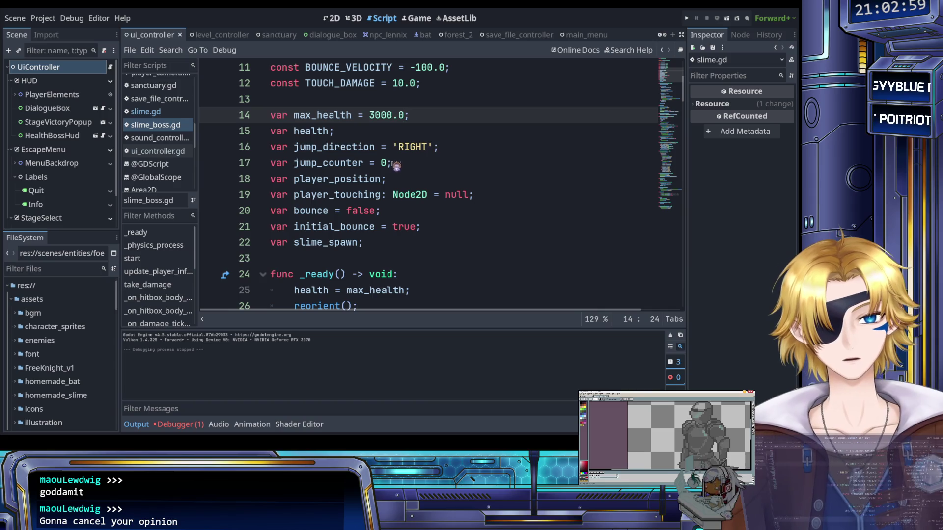
{"action": "scroll", "coordinate": [428, 196], "scroll_direction": "down", "scroll_amount": 1}
{"action": "key", "text": "ctrl+s"}
{"action": "scroll", "coordinate": [430, 192], "scroll_direction": "down", "scroll_amount": 6}
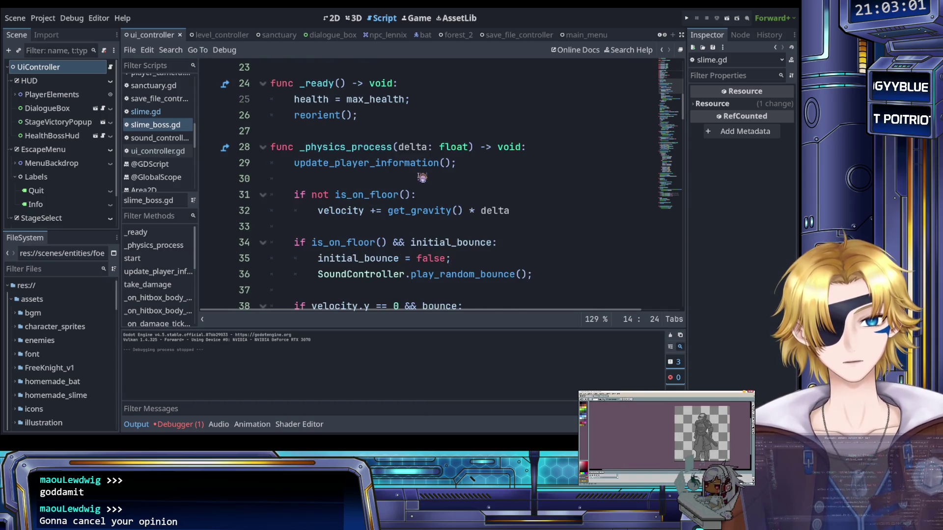
{"action": "scroll", "coordinate": [422, 175], "scroll_direction": "up", "scroll_amount": 2}
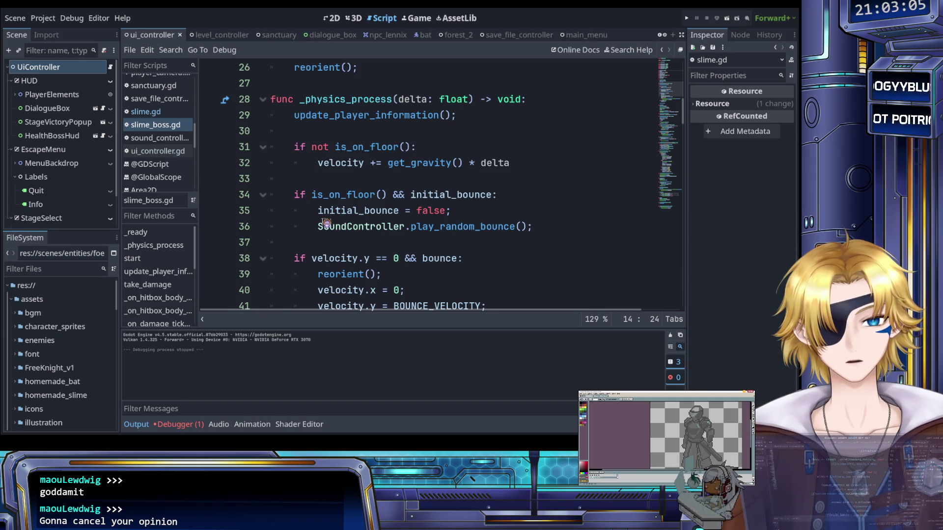
Replace line 38's velocity.y == 0 check with is_zero_approx(velocity.y).
{"action": "left_click", "coordinate": [315, 211]}
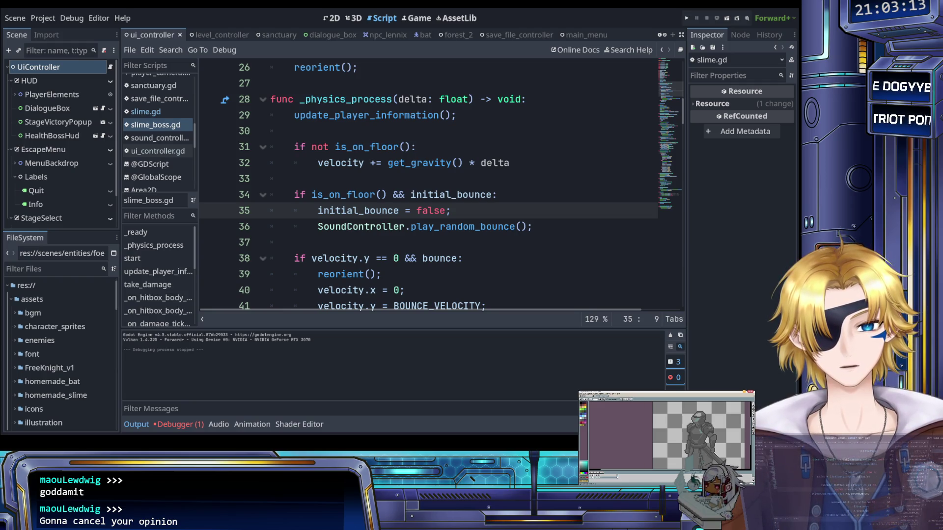
{"action": "left_click", "coordinate": [326, 184]}
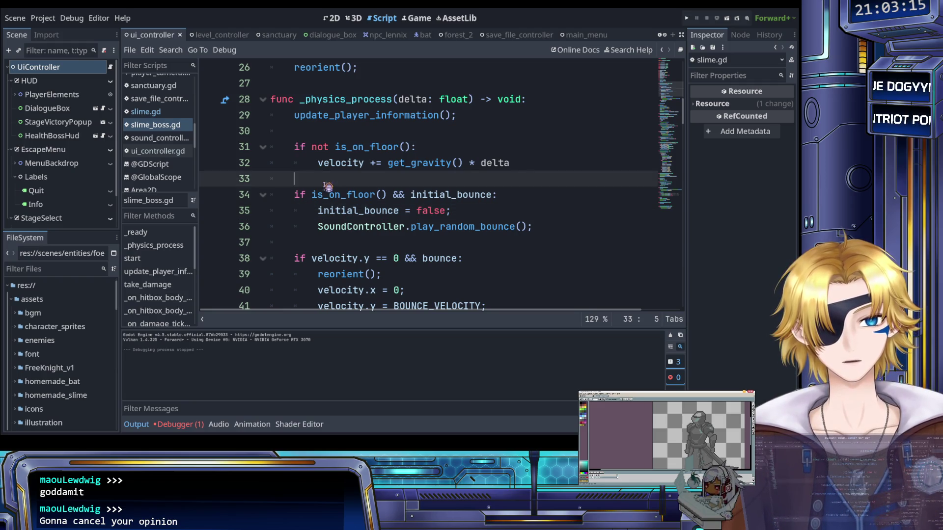
{"action": "scroll", "coordinate": [327, 185], "scroll_direction": "down", "scroll_amount": 2}
{"action": "left_click_drag", "start_coordinate": [314, 163], "coordinate": [395, 170]}
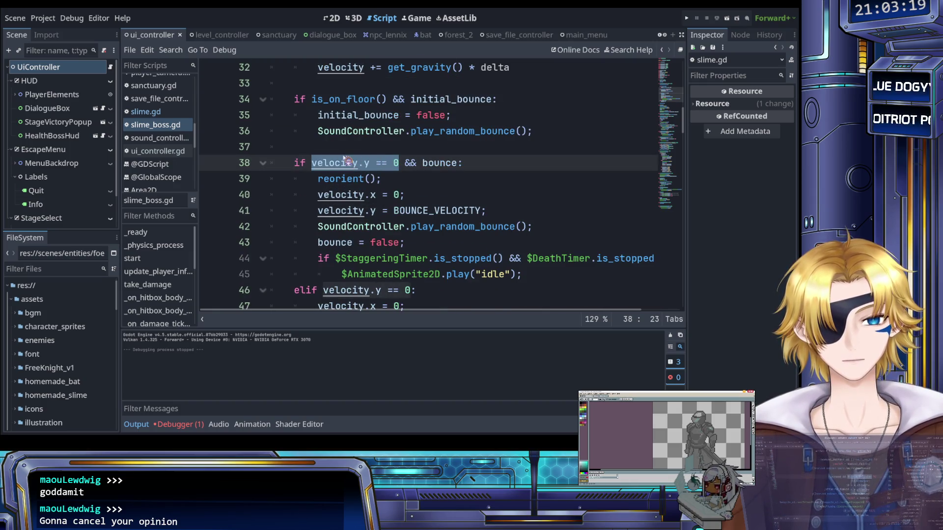
{"action": "type", "text": "!is_zero_approx(velocity.y)"}
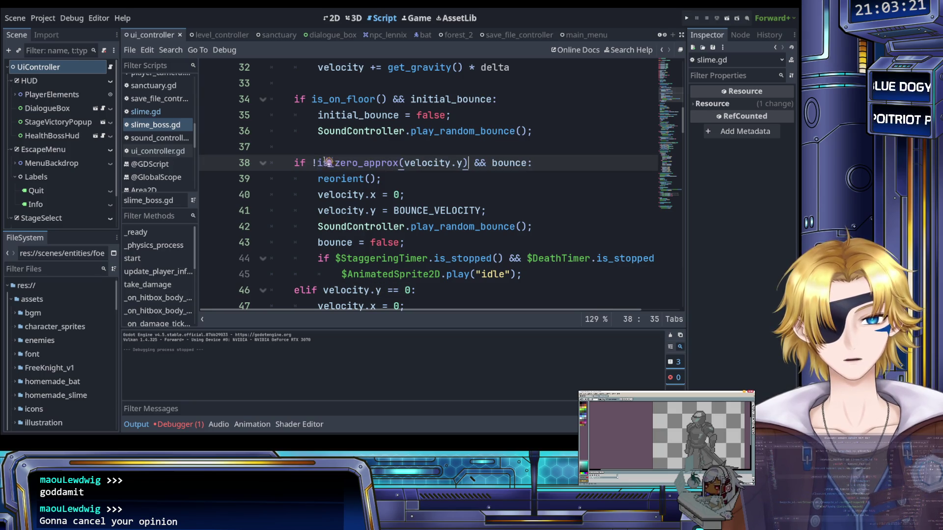
{"action": "left_click", "coordinate": [317, 163]}
{"action": "key", "text": "BackSpace"}
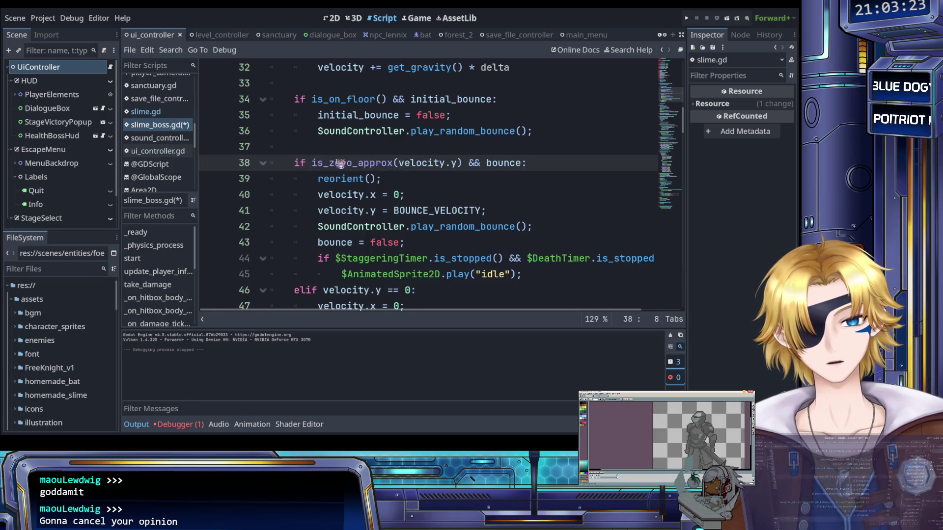
{"action": "left_click", "coordinate": [364, 198]}
Swap line 46's velocity.y == 0 check for is_zero_approx(velocity.y) and save the script.
{"action": "scroll", "coordinate": [379, 194], "scroll_direction": "down", "scroll_amount": 1}
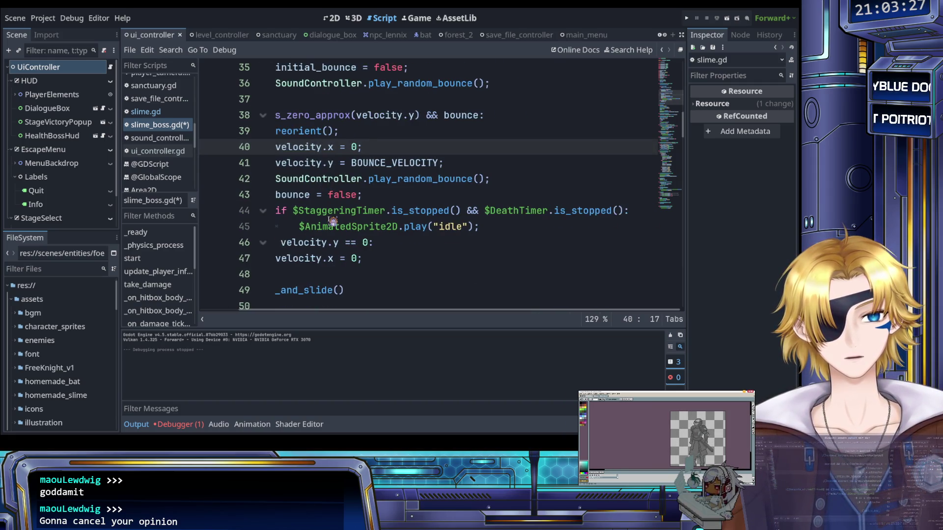
{"action": "scroll", "coordinate": [332, 216], "scroll_direction": "down", "scroll_amount": 1}
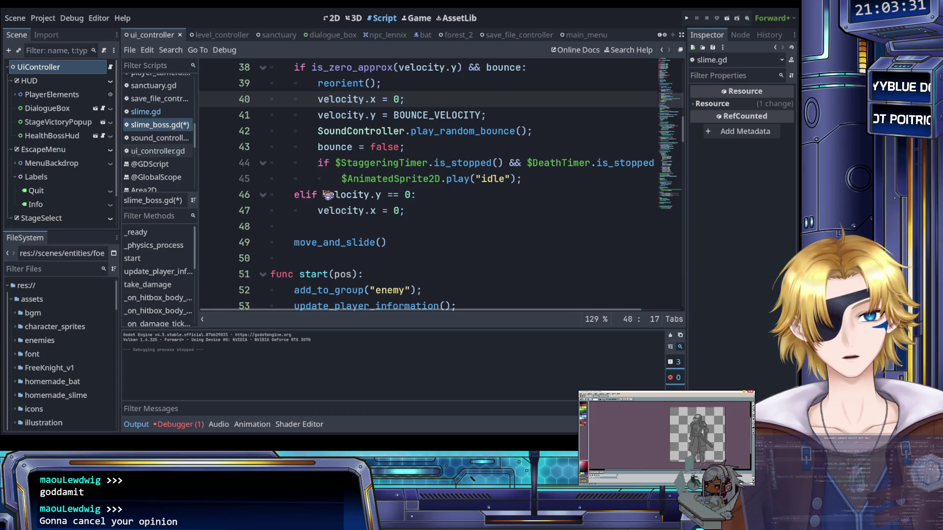
{"action": "scroll", "coordinate": [327, 195], "scroll_direction": "up", "scroll_amount": 2}
{"action": "scroll", "coordinate": [327, 195], "scroll_direction": "down", "scroll_amount": 1}
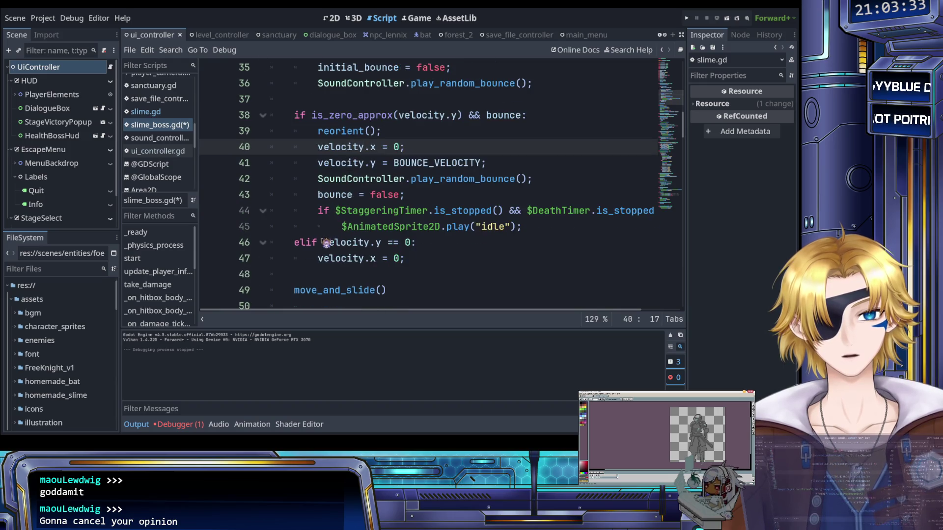
{"action": "left_click_drag", "start_coordinate": [324, 243], "coordinate": [414, 246]}
{"action": "type", "text": "!is_zero_approx(velocity.y)"}
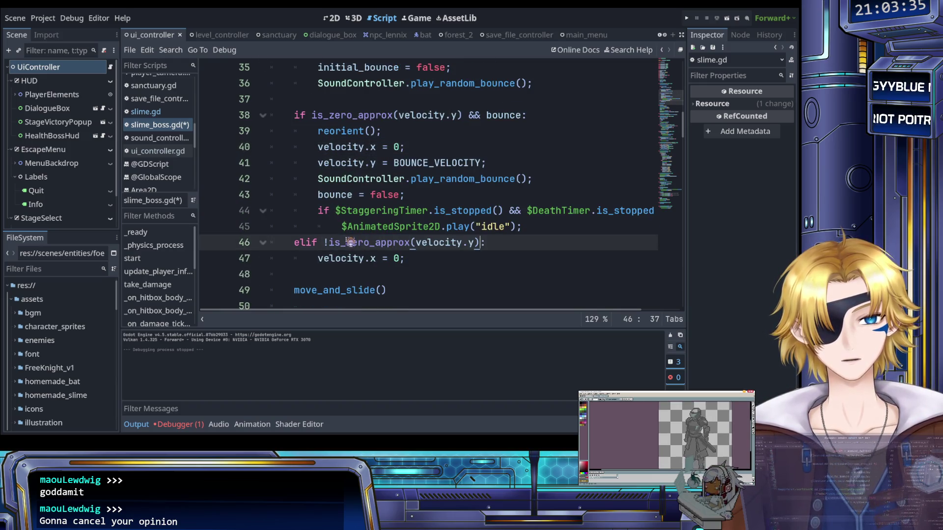
{"action": "left_click", "coordinate": [347, 244]}
{"action": "key", "text": "ctrl+s"}
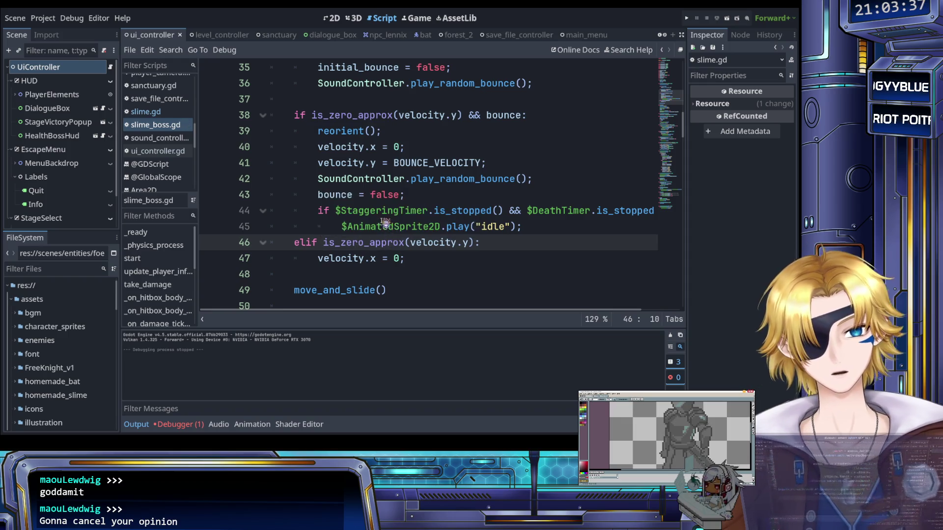
{"action": "scroll", "coordinate": [383, 223], "scroll_direction": "down", "scroll_amount": 3}
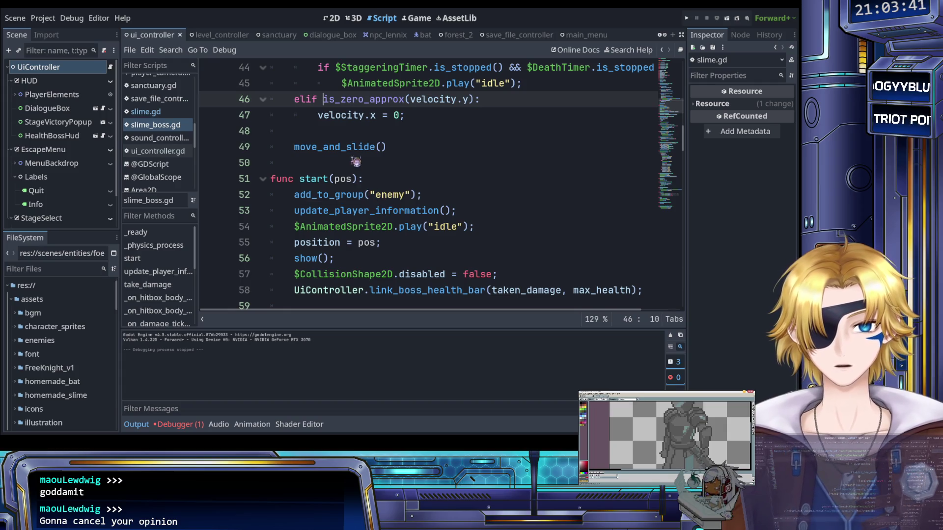
{"action": "left_click", "coordinate": [366, 102], "text": "ctrl"}
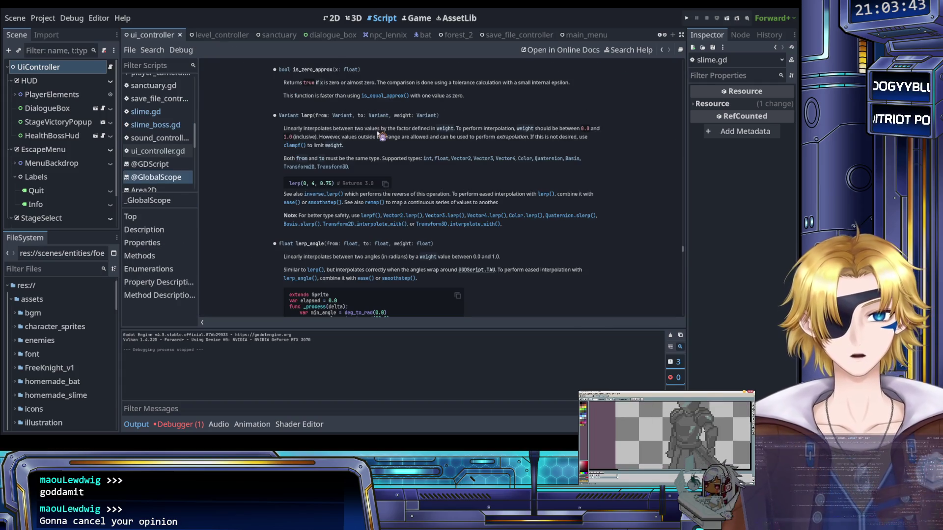
{"action": "scroll", "coordinate": [373, 130], "scroll_direction": "up", "scroll_amount": 1}
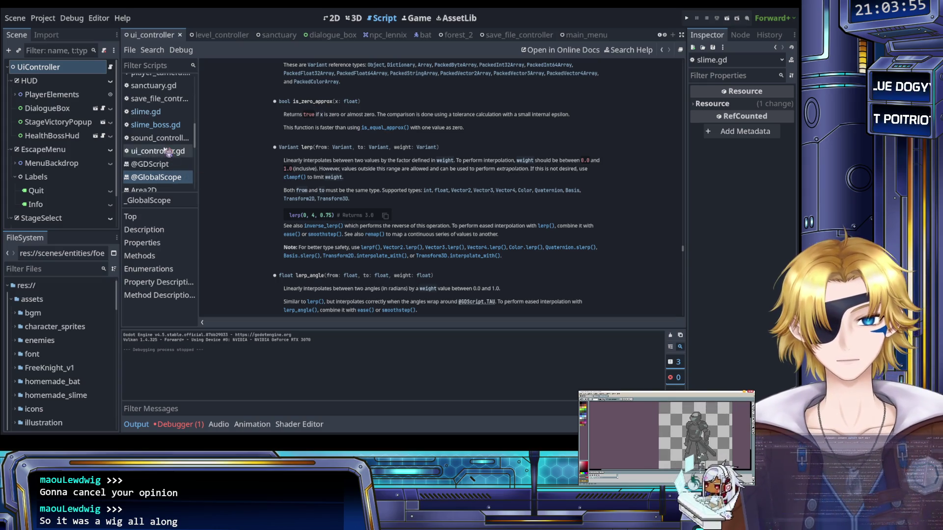
{"action": "left_click", "coordinate": [156, 125]}
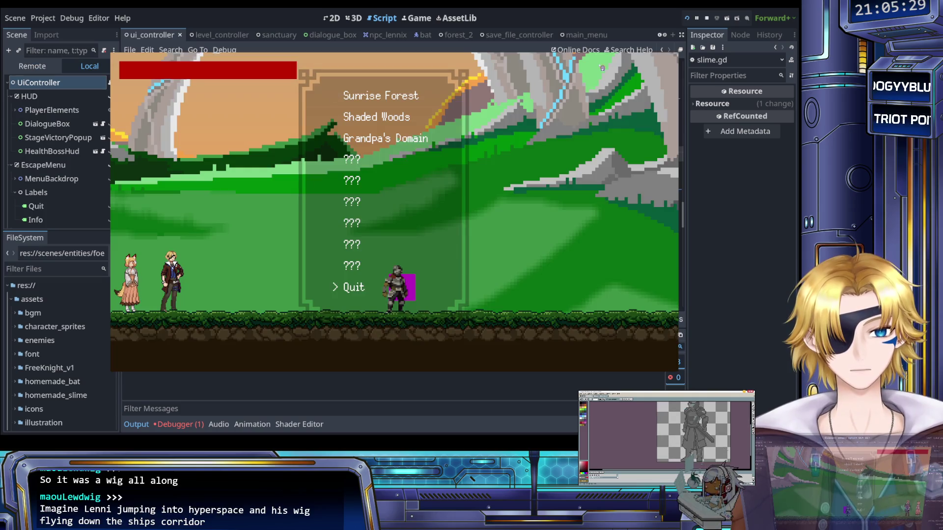
Start the Shaded Woods stage, move the knight through the slime boss fight, then quit the game.
{"action": "key", "text": "Return"}
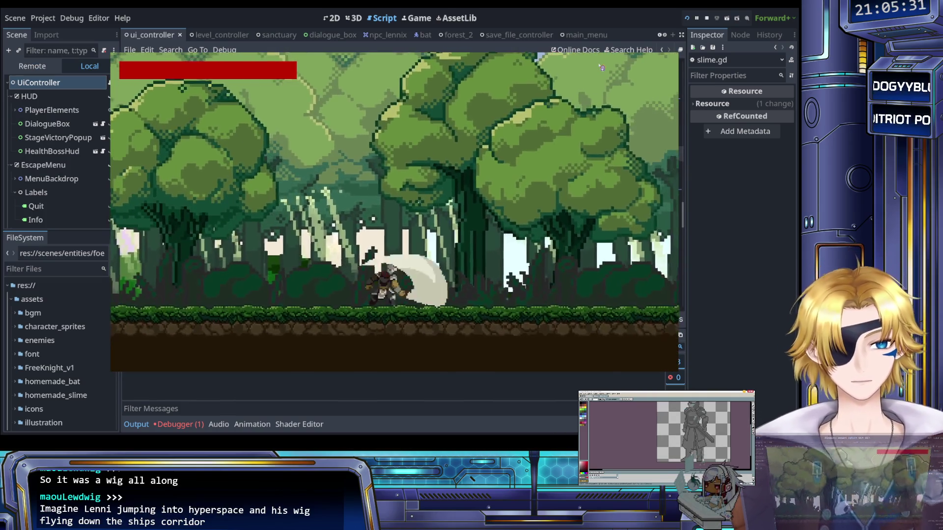
{"action": "key", "text": "Left"}
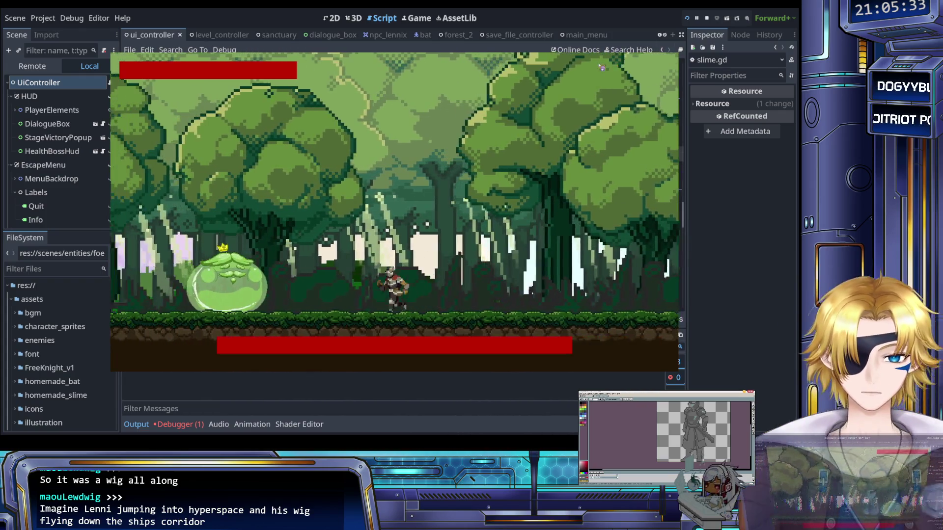
{"action": "key", "text": "Left"}
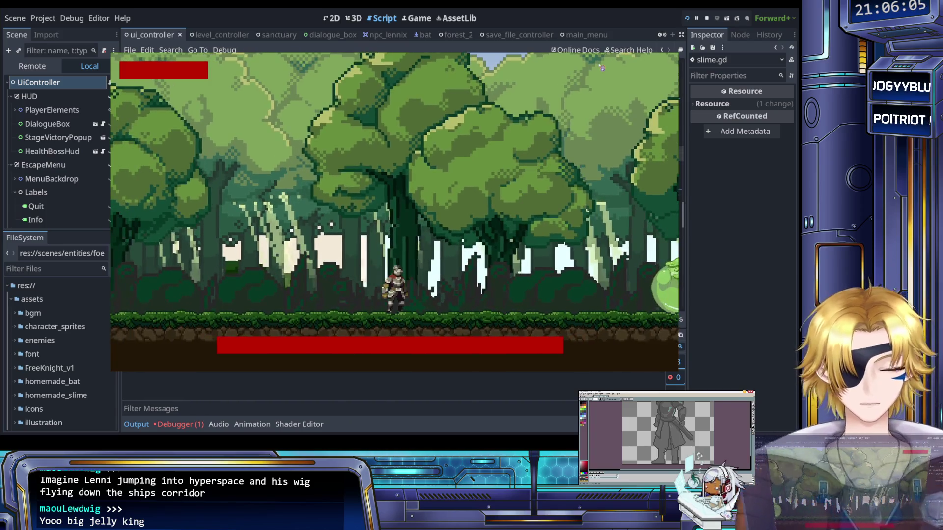
{"action": "key", "text": "Escape"}
{"action": "key", "text": "Return"}
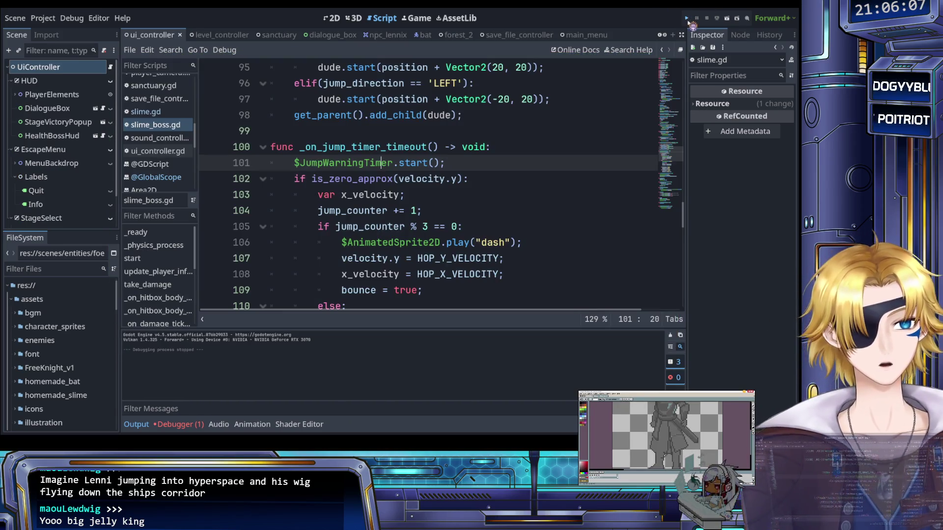
{"action": "left_click", "coordinate": [688, 20]}
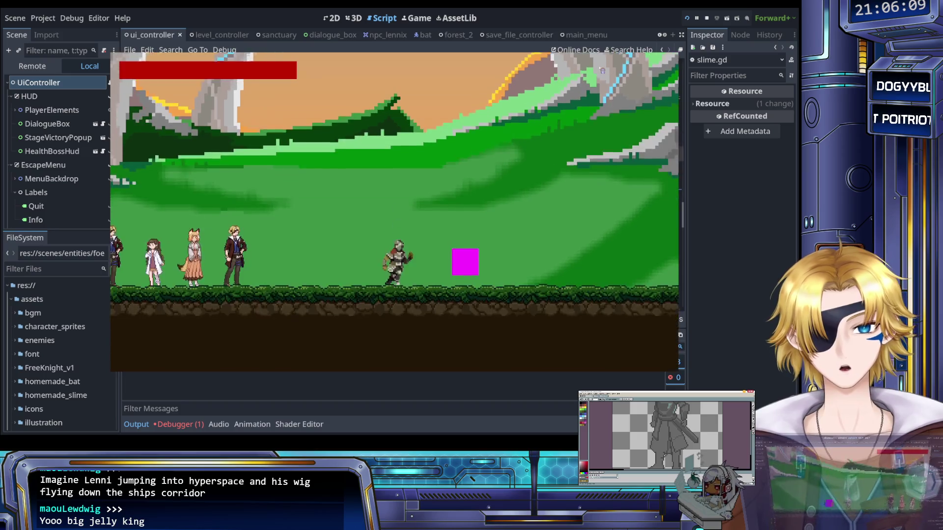
{"action": "key", "text": "Escape"}
{"action": "key", "text": "Return"}
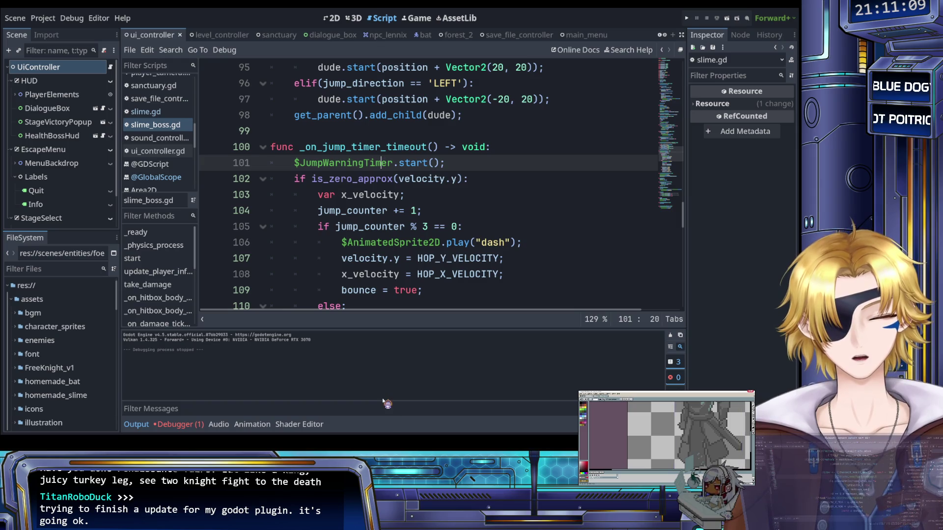
{"action": "left_click", "coordinate": [343, 272]}
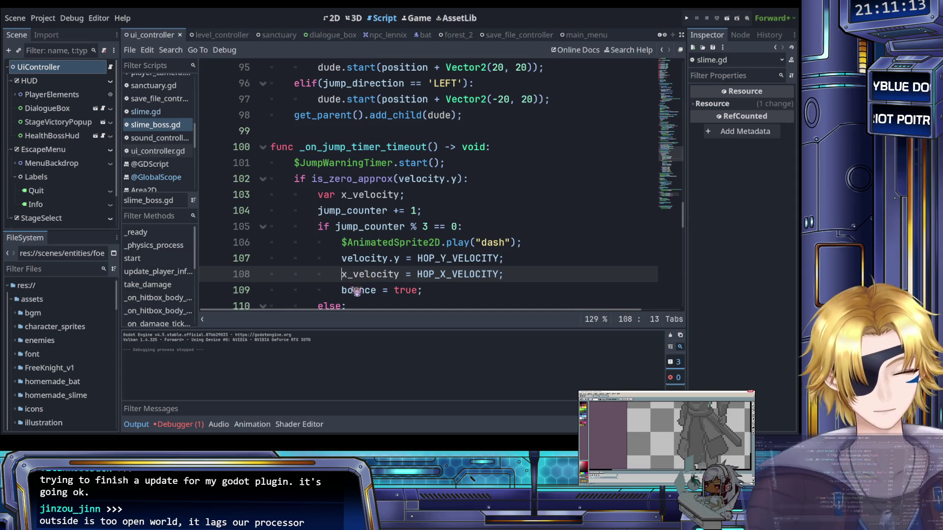
{"action": "scroll", "coordinate": [350, 276], "scroll_direction": "down", "scroll_amount": 1}
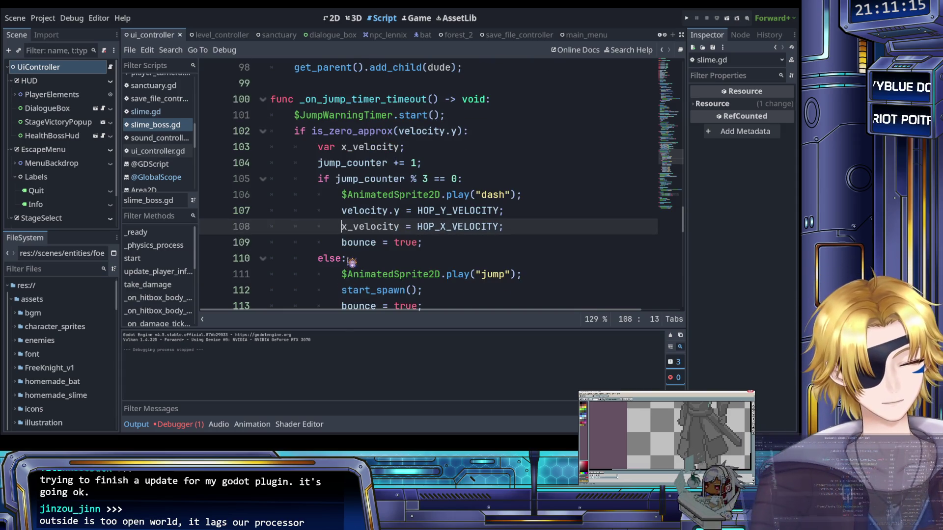
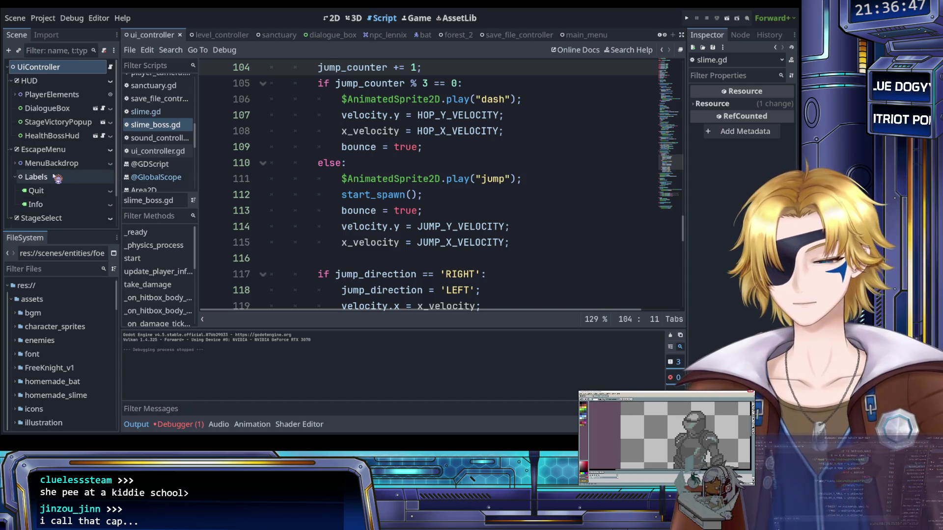
Open the npc_moggy scene and its attached script.
{"action": "scroll", "coordinate": [295, 35], "scroll_direction": "down", "scroll_amount": 6}
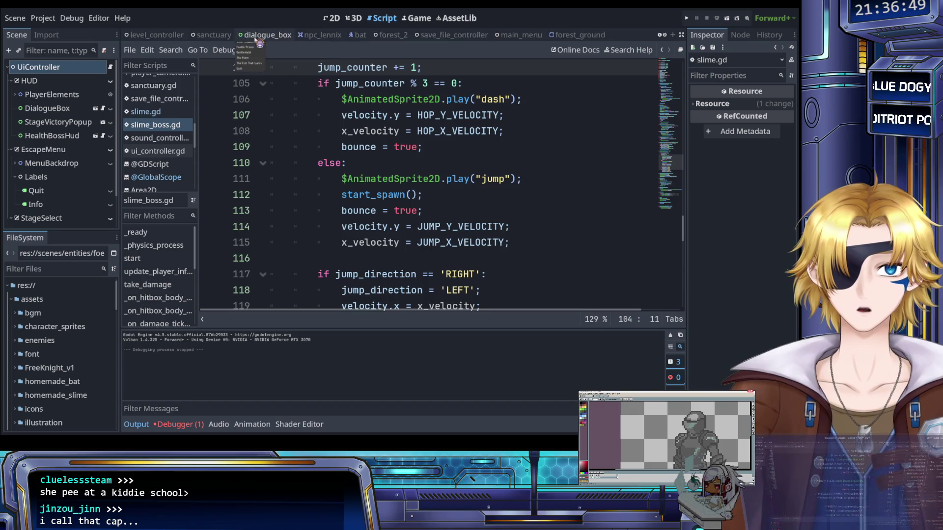
{"action": "scroll", "coordinate": [354, 38], "scroll_direction": "up", "scroll_amount": 8}
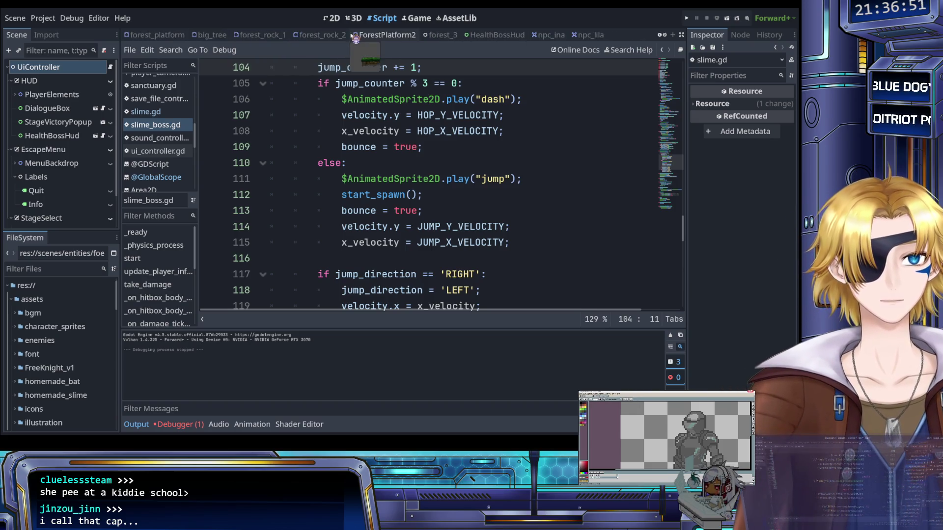
{"action": "scroll", "coordinate": [355, 39], "scroll_direction": "up", "scroll_amount": 5}
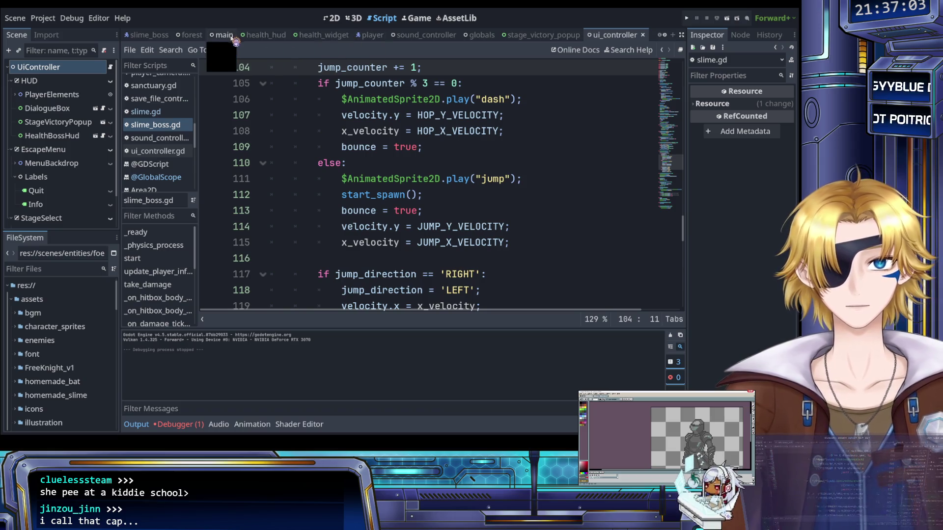
{"action": "scroll", "coordinate": [268, 37], "scroll_direction": "down", "scroll_amount": 9}
{"action": "scroll", "coordinate": [267, 37], "scroll_direction": "down", "scroll_amount": 10}
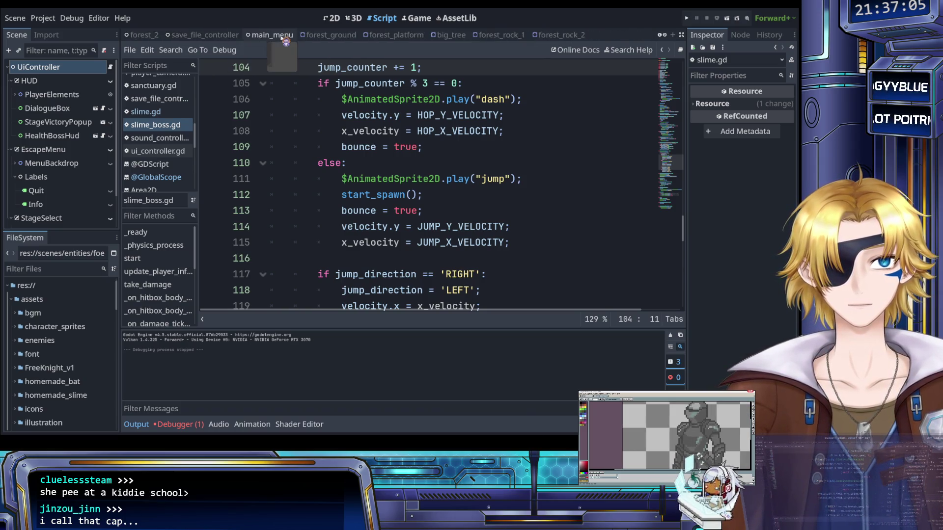
{"action": "scroll", "coordinate": [284, 37], "scroll_direction": "down", "scroll_amount": 1}
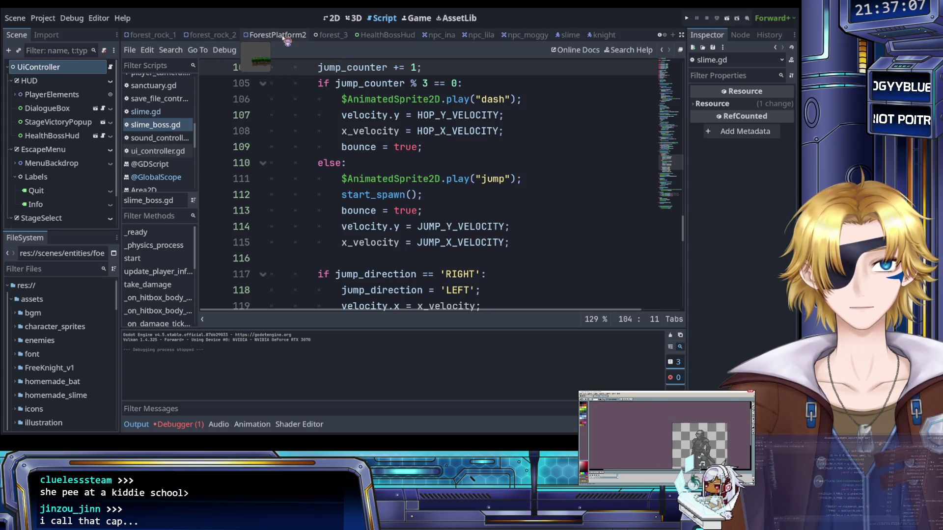
{"action": "left_click", "coordinate": [526, 36]}
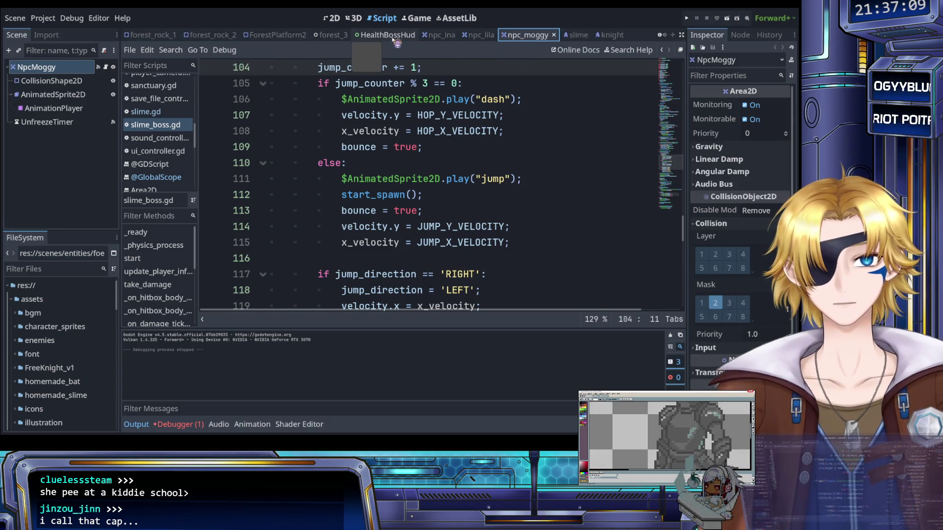
{"action": "scroll", "coordinate": [163, 133], "scroll_direction": "up", "scroll_amount": 2}
{"action": "scroll", "coordinate": [164, 133], "scroll_direction": "up", "scroll_amount": 3}
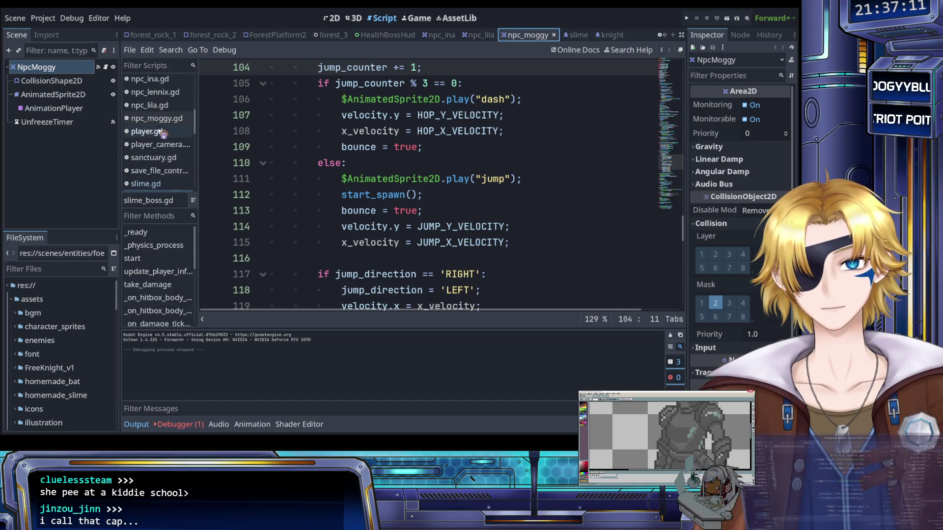
{"action": "left_click", "coordinate": [178, 120]}
Show NpcMoggy's AnimatedSprite2D idle frames in the 2D view and remove all 30 frames.
{"action": "left_click", "coordinate": [331, 18]}
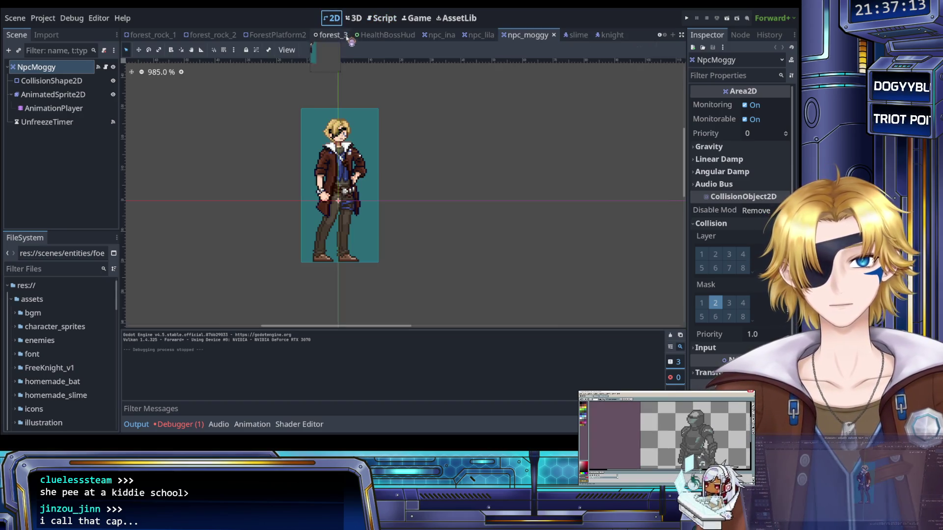
{"action": "left_click", "coordinate": [59, 95]}
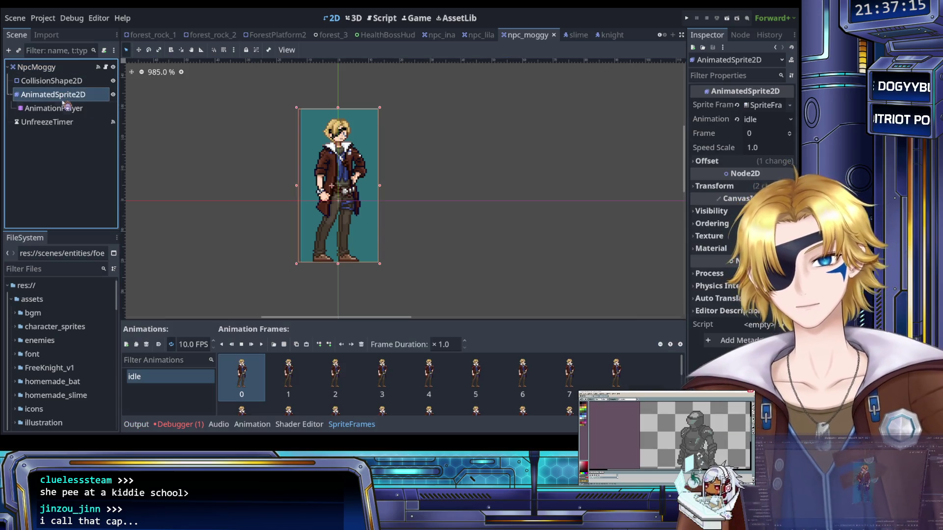
{"action": "scroll", "coordinate": [283, 378], "scroll_direction": "down", "scroll_amount": 5}
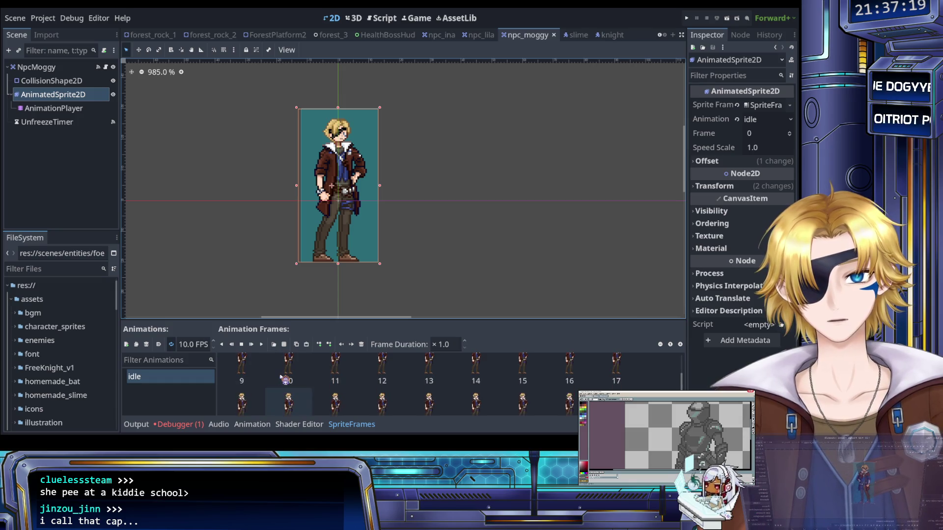
{"action": "scroll", "coordinate": [283, 379], "scroll_direction": "up", "scroll_amount": 5}
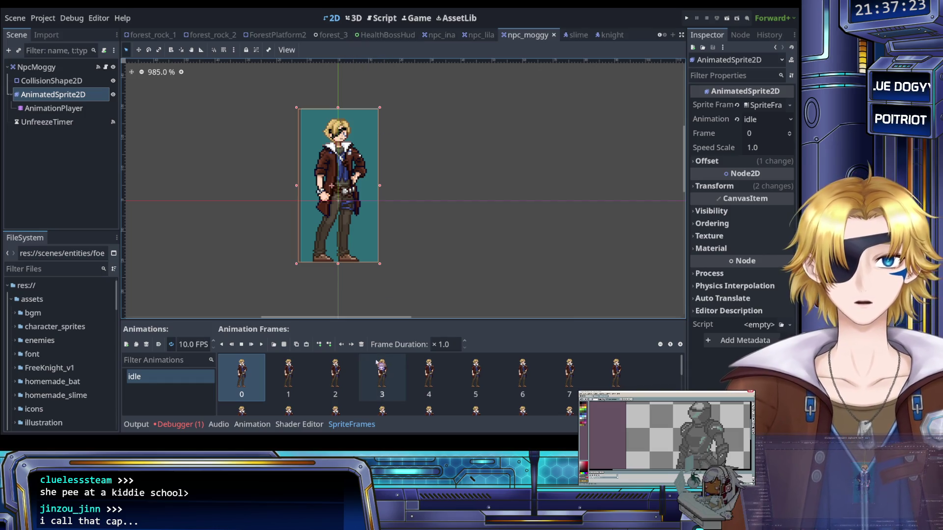
{"action": "scroll", "coordinate": [383, 388], "scroll_direction": "down", "scroll_amount": 5}
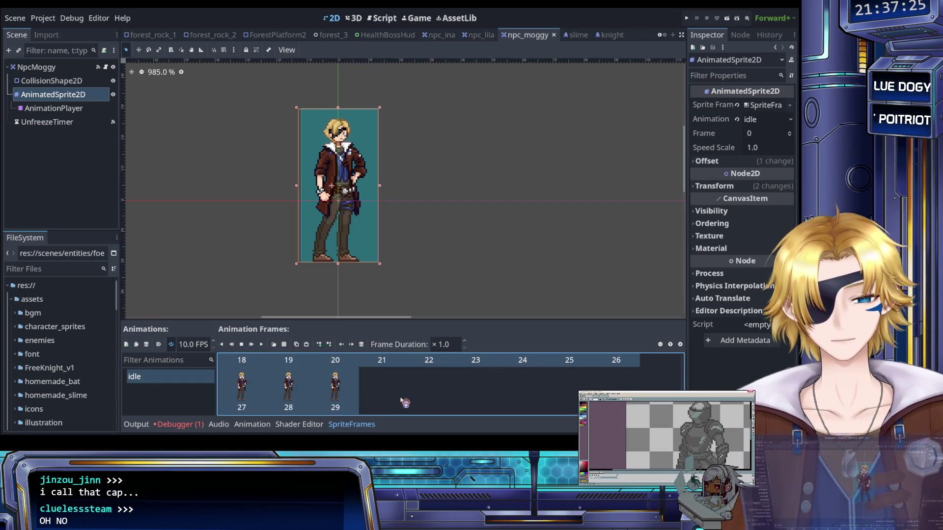
{"action": "key", "text": "ctrl+z"}
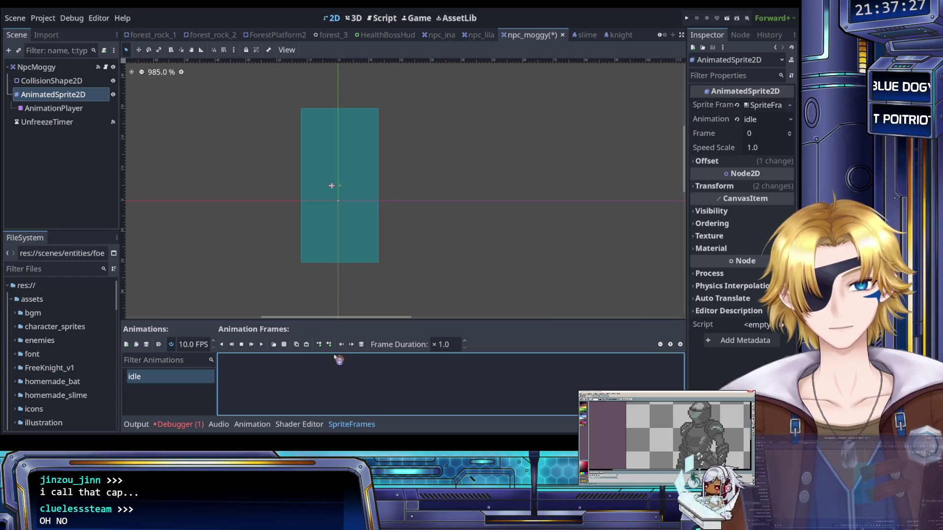
Begin adding new idle frames from a sprite sheet.
{"action": "left_click", "coordinate": [284, 345]}
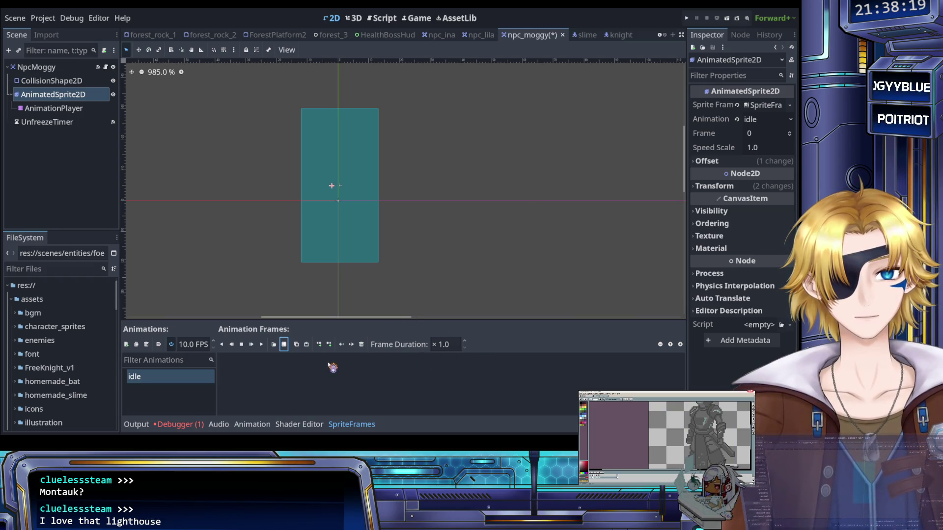
{"action": "key", "text": "ctrl+v"}
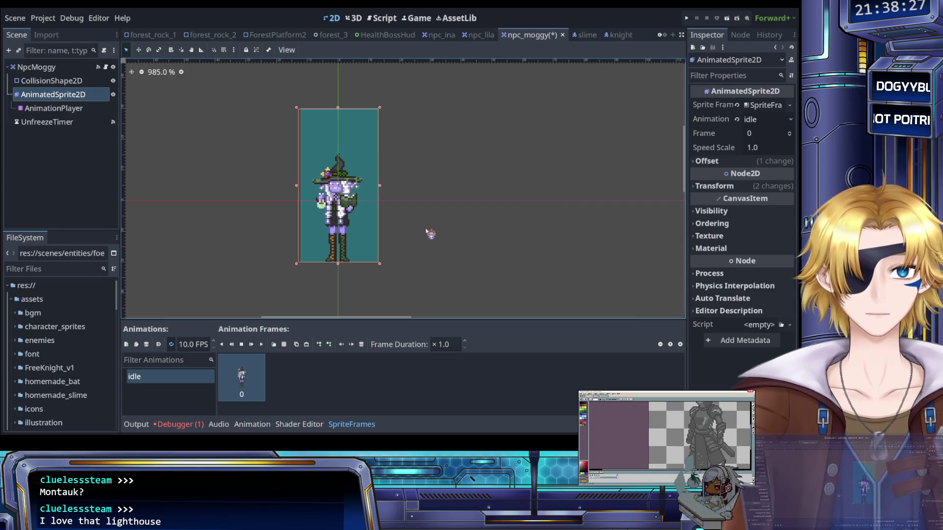
{"action": "scroll", "coordinate": [415, 234], "scroll_direction": "down", "scroll_amount": 2}
{"action": "scroll", "coordinate": [406, 233], "scroll_direction": "up", "scroll_amount": 4}
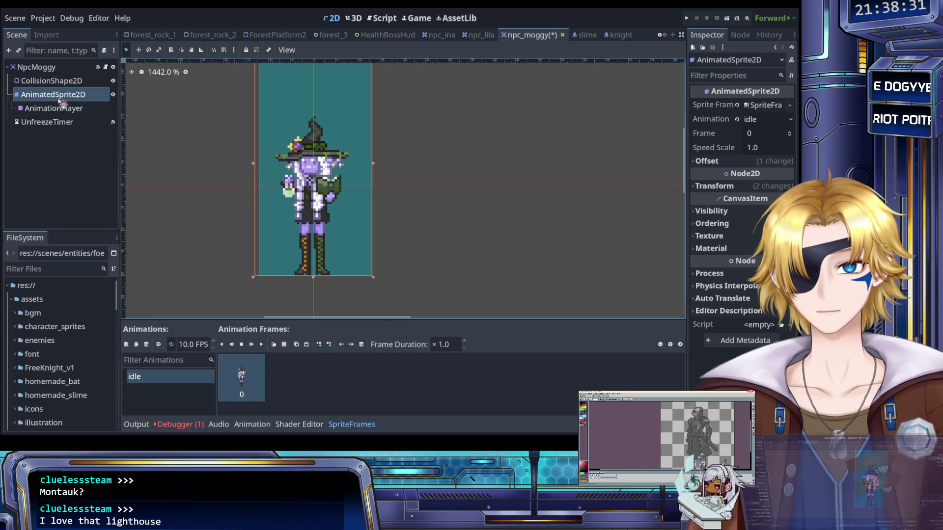
{"action": "left_click", "coordinate": [59, 81]}
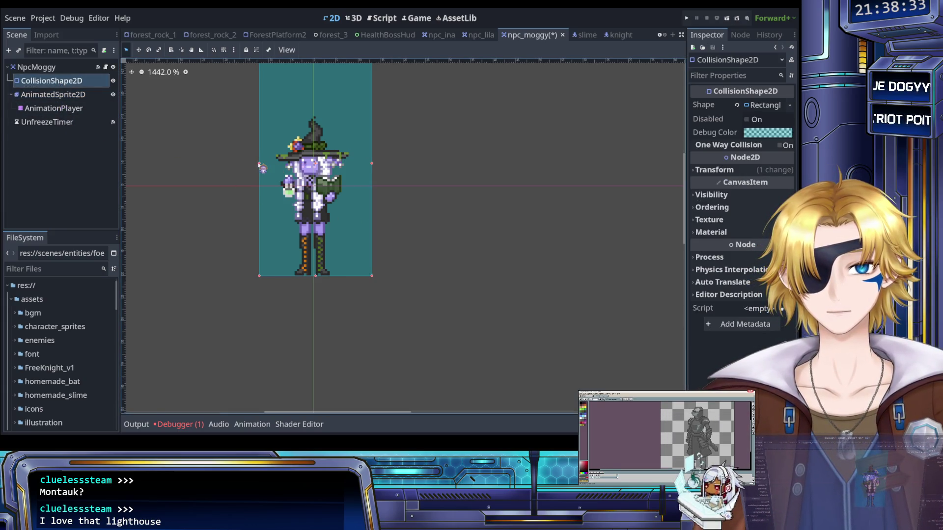
{"action": "left_click_drag", "start_coordinate": [259, 164], "coordinate": [255, 164]}
{"action": "left_click", "coordinate": [71, 111]}
{"action": "left_click", "coordinate": [71, 95]}
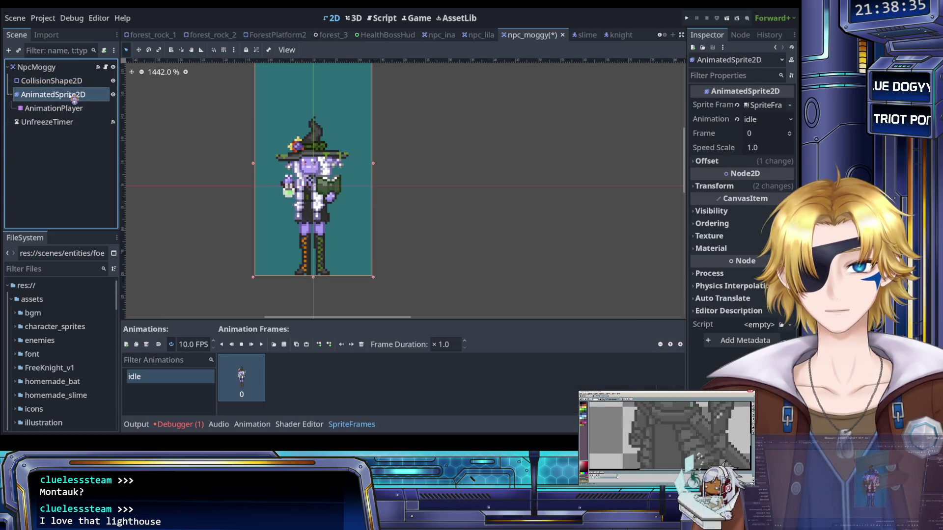
{"action": "scroll", "coordinate": [194, 158], "scroll_direction": "down", "scroll_amount": 3}
{"action": "left_click_drag", "start_coordinate": [194, 158], "coordinate": [253, 185]}
{"action": "scroll", "coordinate": [252, 185], "scroll_direction": "up", "scroll_amount": 2}
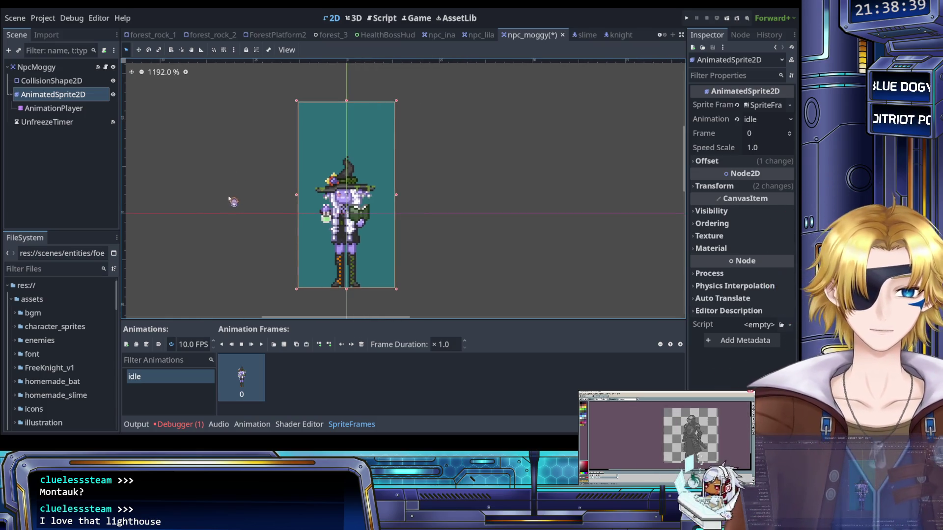
{"action": "mouse_move", "coordinate": [58, 94]}
{"action": "left_mouse_down"}
{"action": "mouse_move", "coordinate": [157, 175]}
{"action": "mouse_move", "coordinate": [232, 170]}
{"action": "mouse_move", "coordinate": [256, 157]}
{"action": "left_mouse_up"}
{"action": "key", "text": "ctrl+s"}
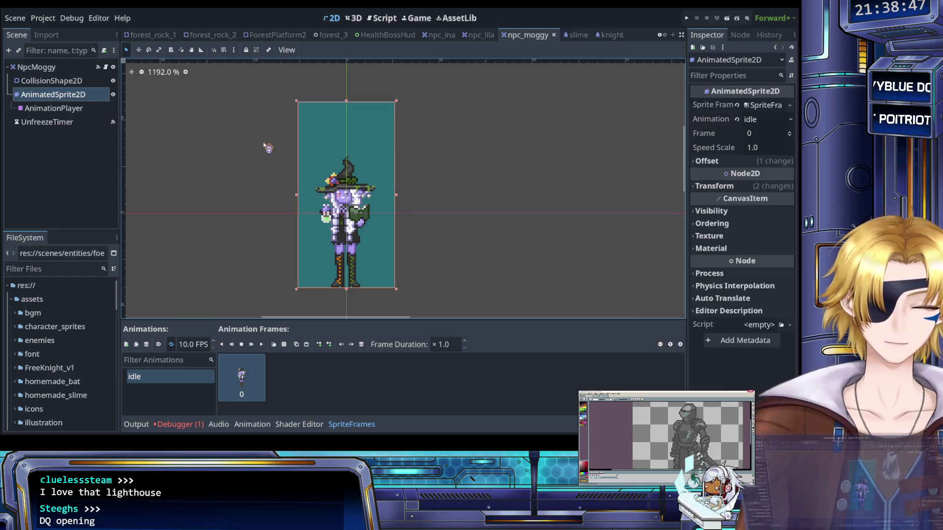
{"action": "left_click_drag", "start_coordinate": [265, 143], "coordinate": [312, 118]}
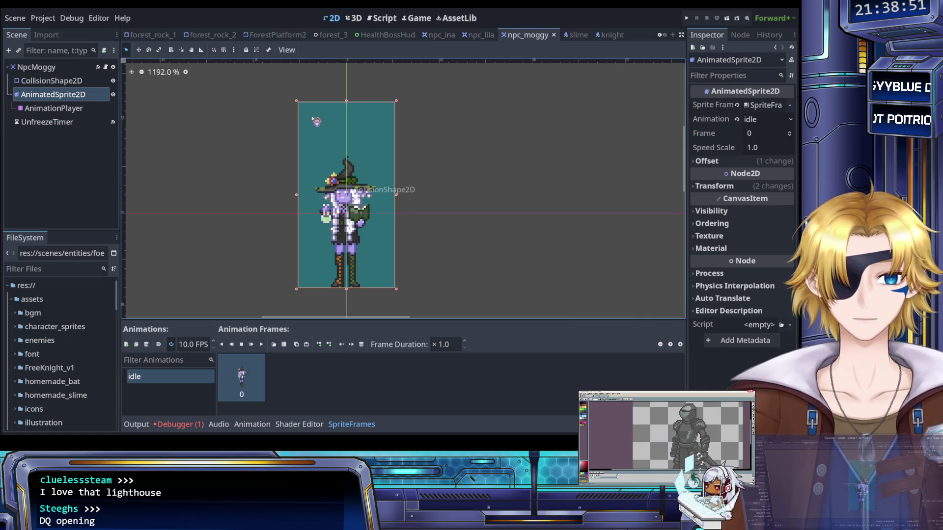
{"action": "mouse_move", "coordinate": [317, 114]}
{"action": "left_mouse_down"}
{"action": "mouse_move", "coordinate": [447, 66]}
{"action": "mouse_move", "coordinate": [405, 52]}
{"action": "left_mouse_up"}
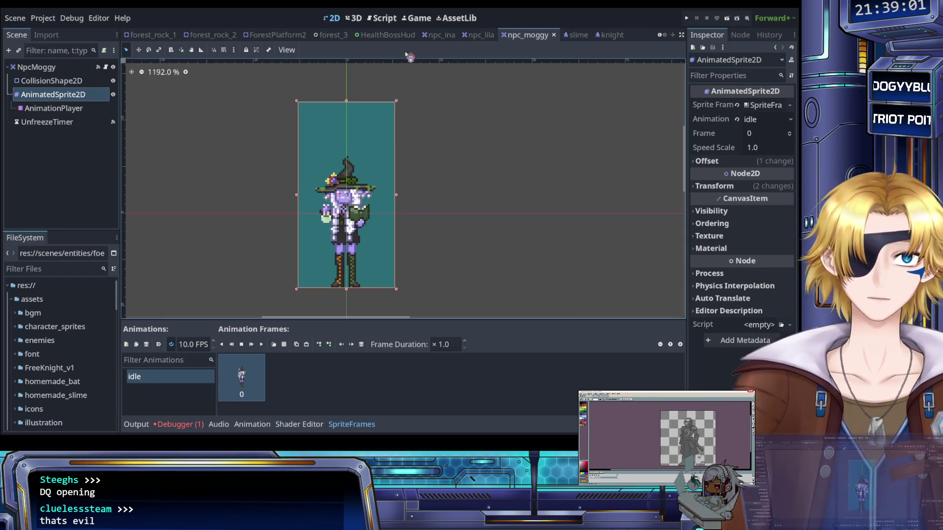
{"action": "mouse_move", "coordinate": [391, 92]}
{"action": "left_mouse_down"}
{"action": "mouse_move", "coordinate": [432, 43]}
{"action": "mouse_move", "coordinate": [270, 64]}
{"action": "mouse_move", "coordinate": [339, 22]}
{"action": "mouse_move", "coordinate": [392, 22]}
{"action": "mouse_move", "coordinate": [378, 21]}
{"action": "mouse_move", "coordinate": [342, 141]}
{"action": "mouse_move", "coordinate": [395, 183]}
{"action": "left_mouse_up"}
Change the gremlin line's speaker on line 8 of npc_moggy.gd from Lennix to Moggy.
{"action": "double_click", "coordinate": [406, 180]}
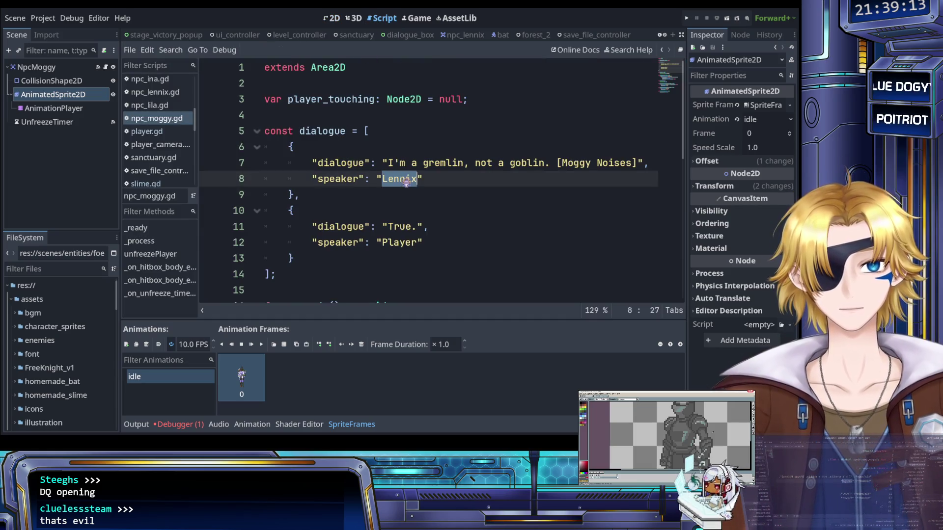
{"action": "type", "text": "Moggy"}
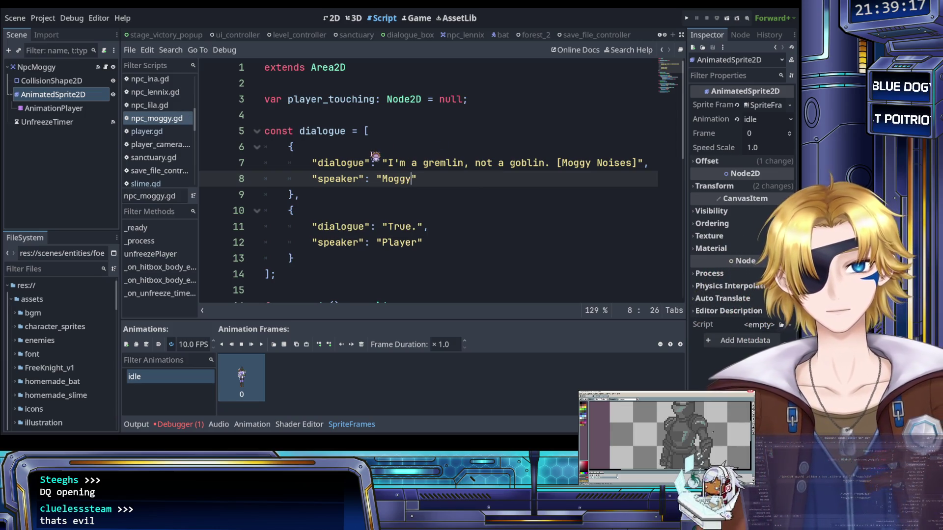
{"action": "scroll", "coordinate": [167, 176], "scroll_direction": "down", "scroll_amount": 5}
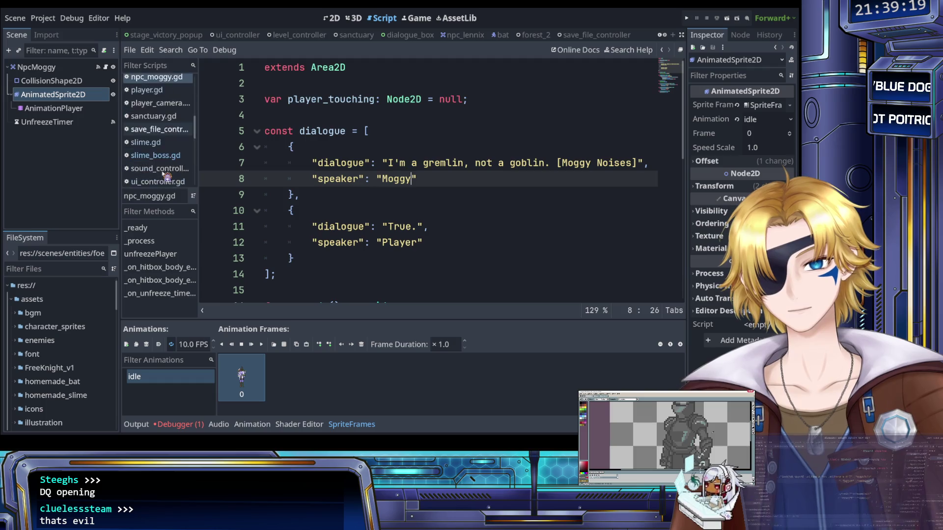
{"action": "scroll", "coordinate": [167, 176], "scroll_direction": "up", "scroll_amount": 4}
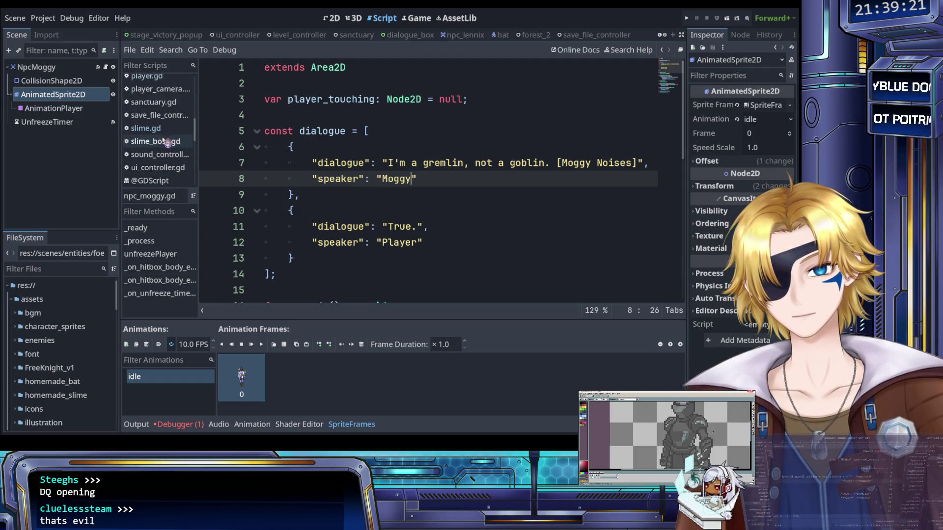
{"action": "scroll", "coordinate": [168, 148], "scroll_direction": "up", "scroll_amount": 1}
{"action": "scroll", "coordinate": [169, 148], "scroll_direction": "down", "scroll_amount": 5}
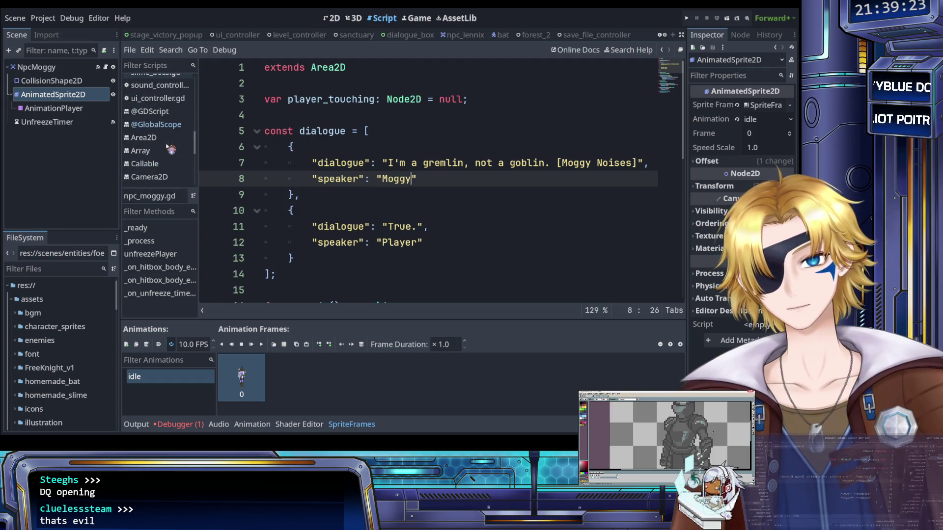
{"action": "scroll", "coordinate": [169, 147], "scroll_direction": "up", "scroll_amount": 3}
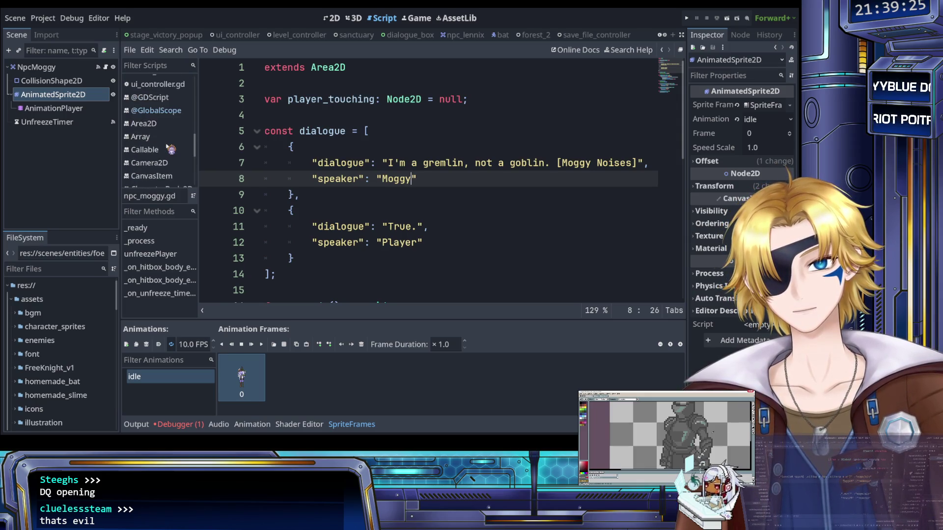
{"action": "scroll", "coordinate": [167, 106], "scroll_direction": "down", "scroll_amount": 5}
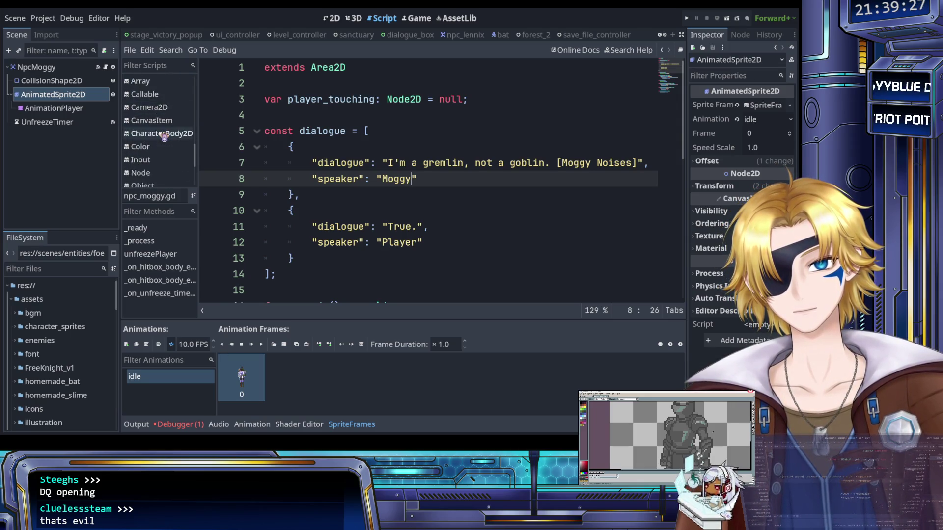
Filter the script list for 'glo' to open globals.gd, then switch to the dialogue_box scene.
{"action": "left_click", "coordinate": [163, 66]}
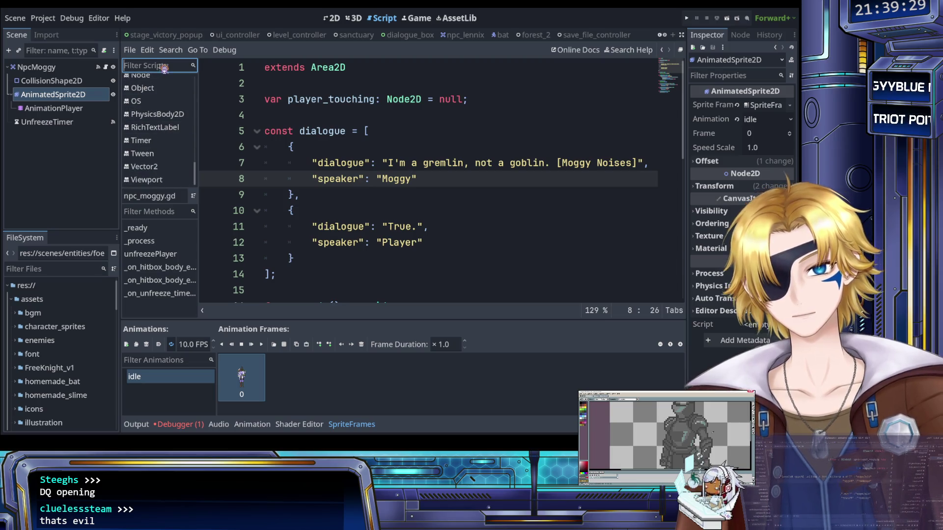
{"action": "type", "text": "globva"}
{"action": "key", "text": "BackSpace"}
{"action": "key", "text": "BackSpace"}
{"action": "key", "text": "BackSpace"}
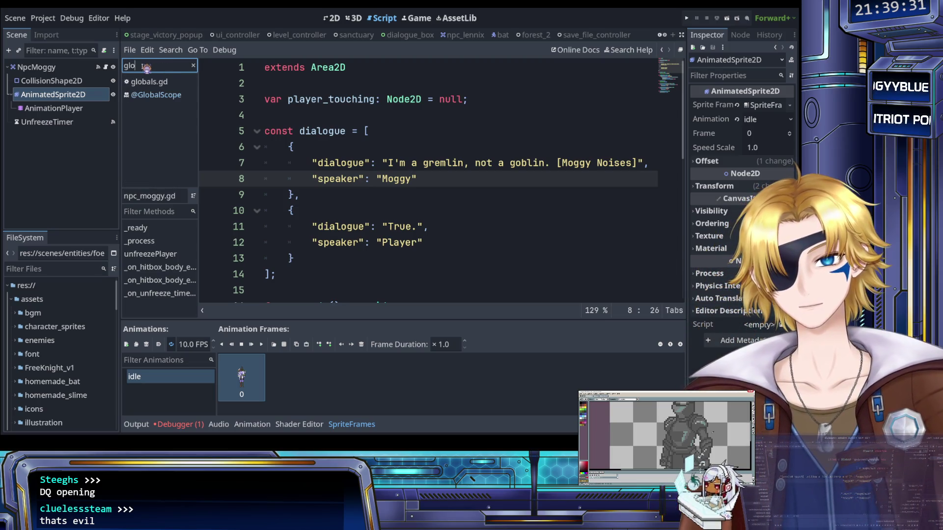
{"action": "left_click", "coordinate": [150, 81]}
{"action": "left_click", "coordinate": [387, 166]}
{"action": "scroll", "coordinate": [389, 171], "scroll_direction": "down", "scroll_amount": 4}
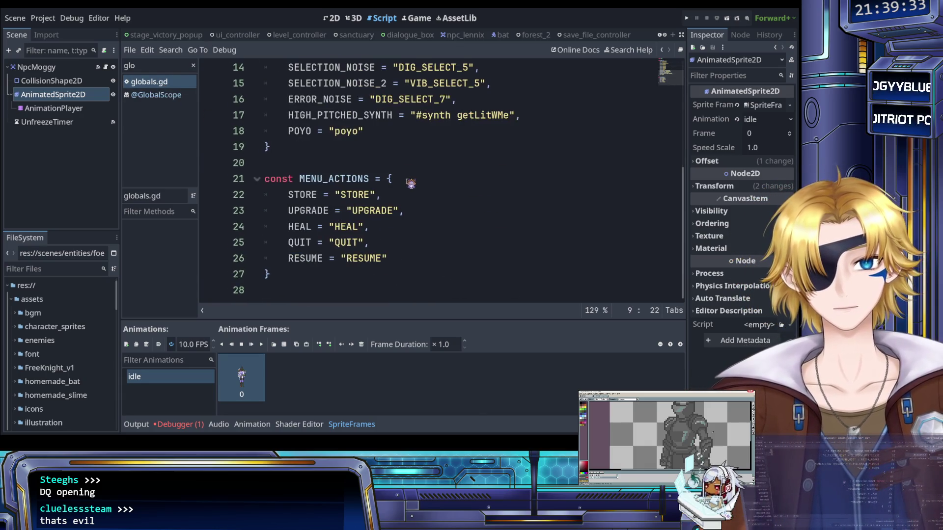
{"action": "scroll", "coordinate": [411, 183], "scroll_direction": "up", "scroll_amount": 5}
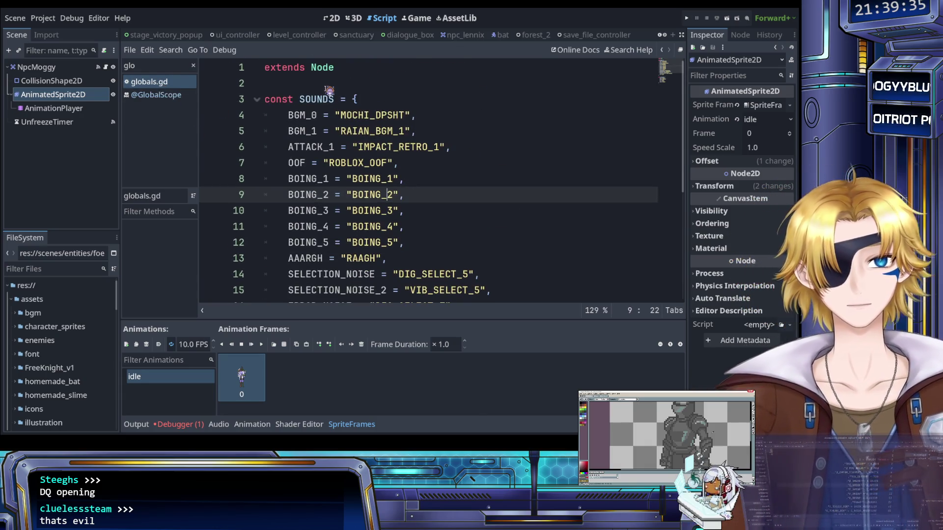
{"action": "left_click", "coordinate": [410, 35]}
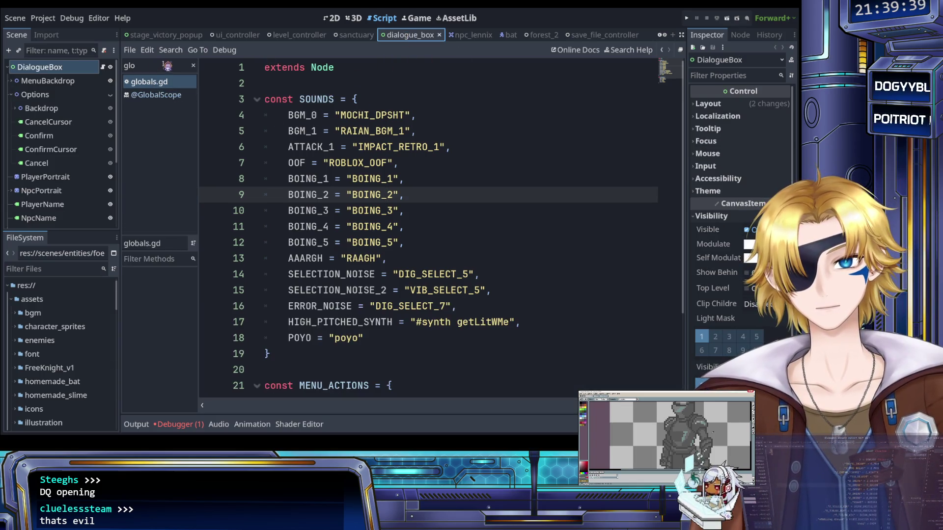
Filter the script list for 'dial' and open dialogue_box.gd.
{"action": "double_click", "coordinate": [165, 65]}
{"action": "type", "text": "dial"}
{"action": "left_click", "coordinate": [174, 82]}
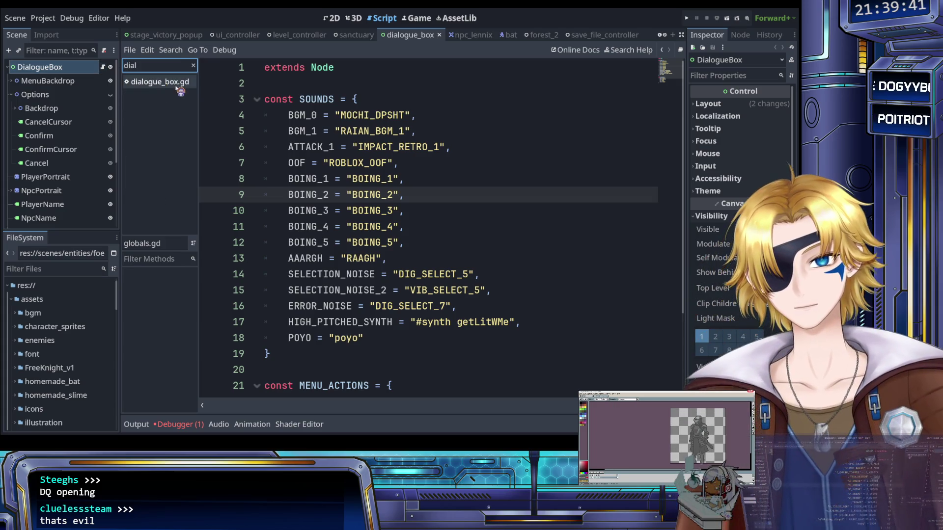
{"action": "scroll", "coordinate": [352, 210], "scroll_direction": "up", "scroll_amount": 10}
{"action": "scroll", "coordinate": [351, 210], "scroll_direction": "up", "scroll_amount": 20}
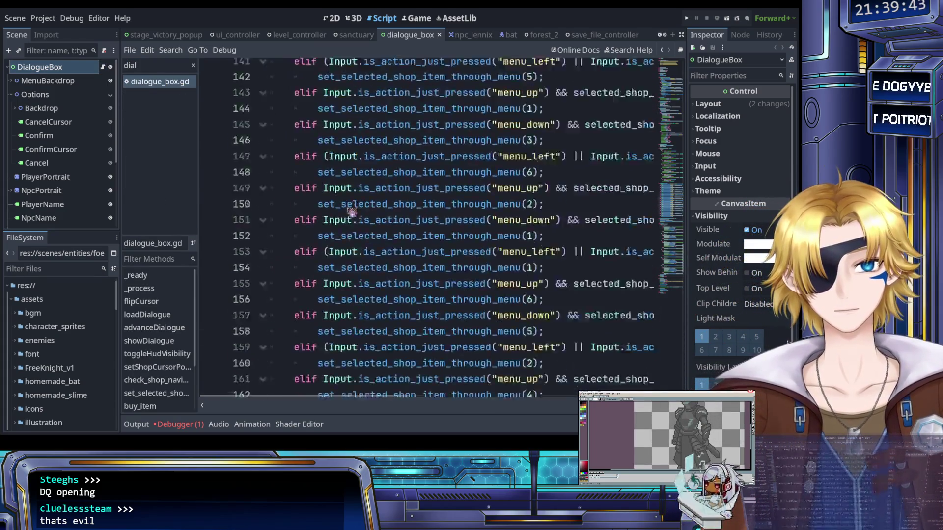
{"action": "scroll", "coordinate": [357, 220], "scroll_direction": "up", "scroll_amount": 7}
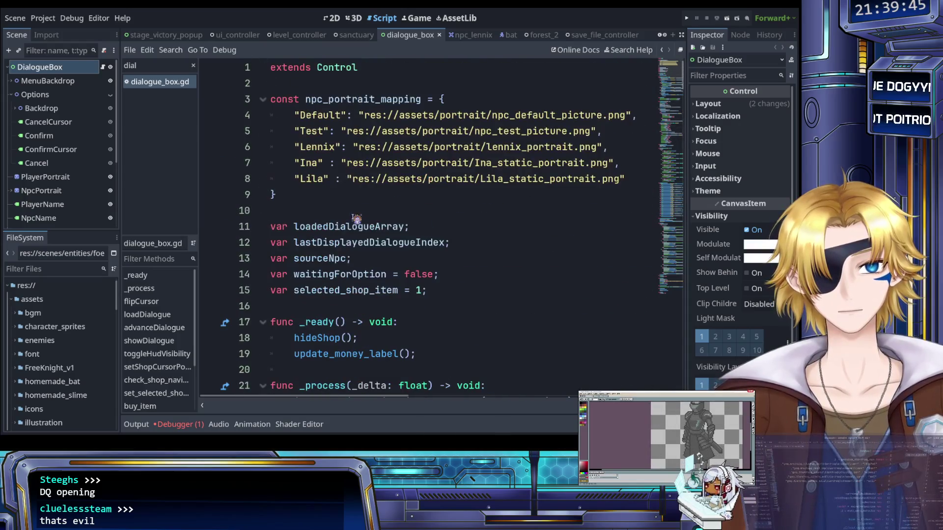
After the Lila portrait entry, add a new line "Moggy": "res://assets/portrait/.
{"action": "left_click", "coordinate": [335, 179]}
{"action": "scroll", "coordinate": [353, 186], "scroll_direction": "right", "scroll_amount": 4}
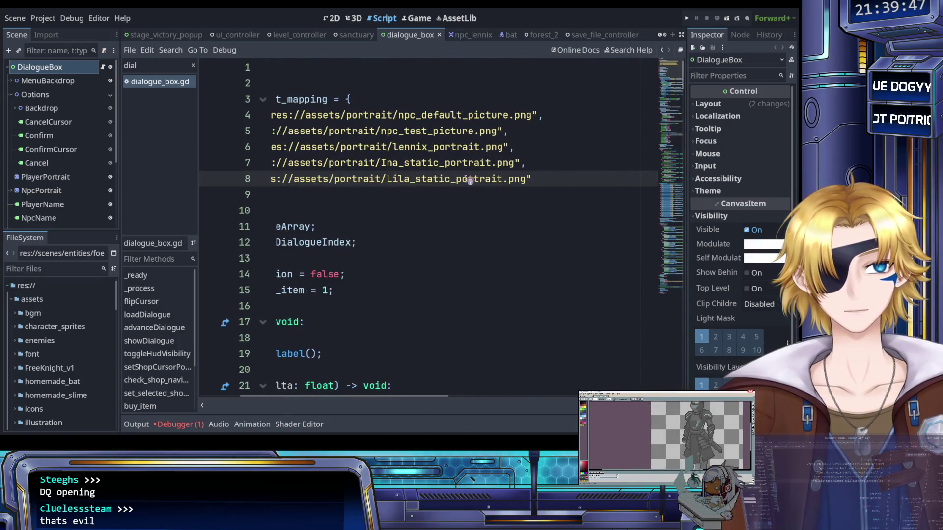
{"action": "left_click", "coordinate": [558, 180]}
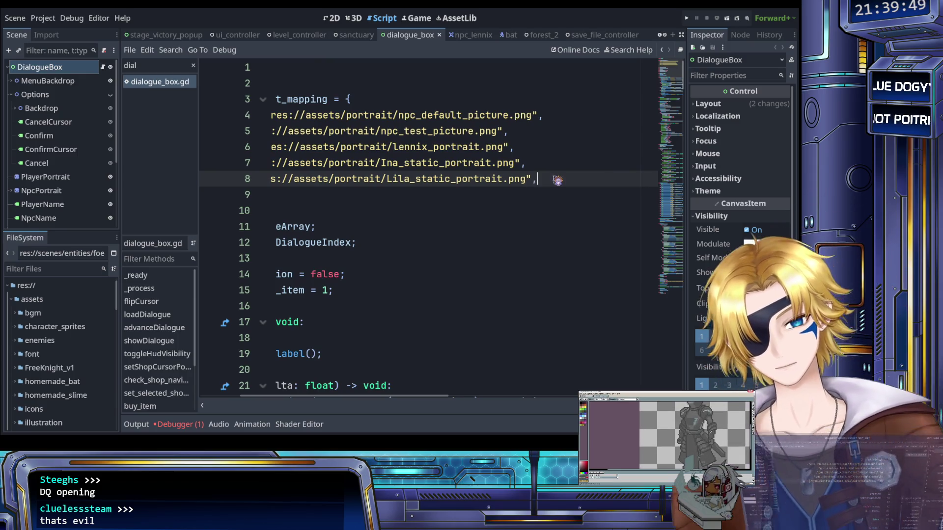
{"action": "type", "text": ","}
{"action": "key", "text": "Return"}
{"action": "type", "text": "\"Mogg"}
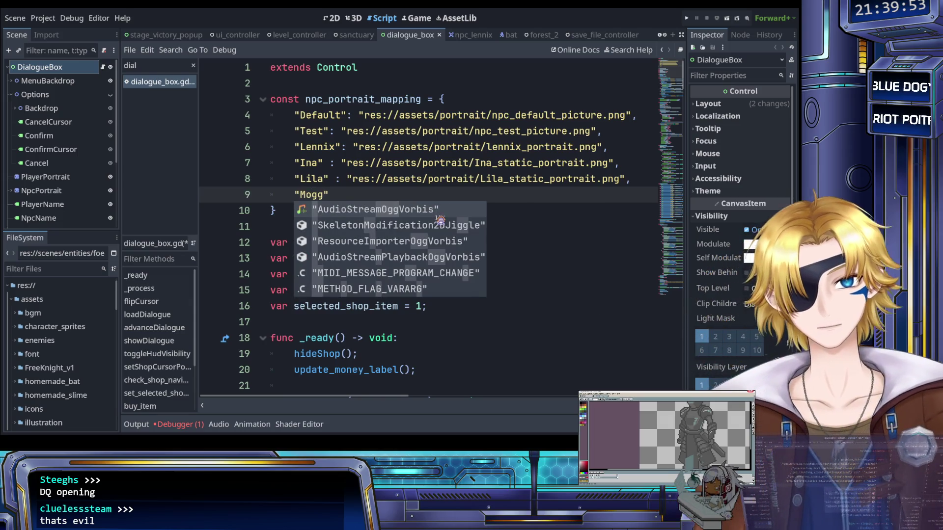
{"action": "type", "text": "y\""}
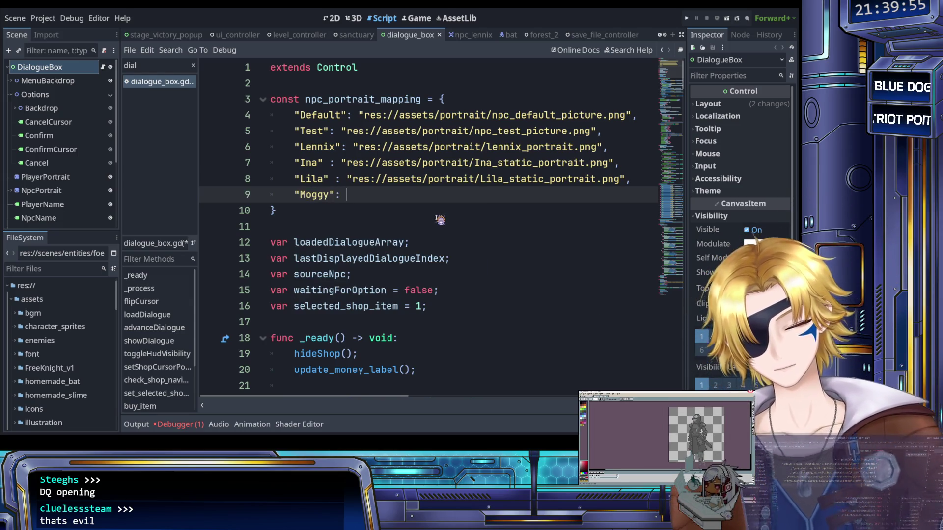
{"action": "type", "text": ": \"res"}
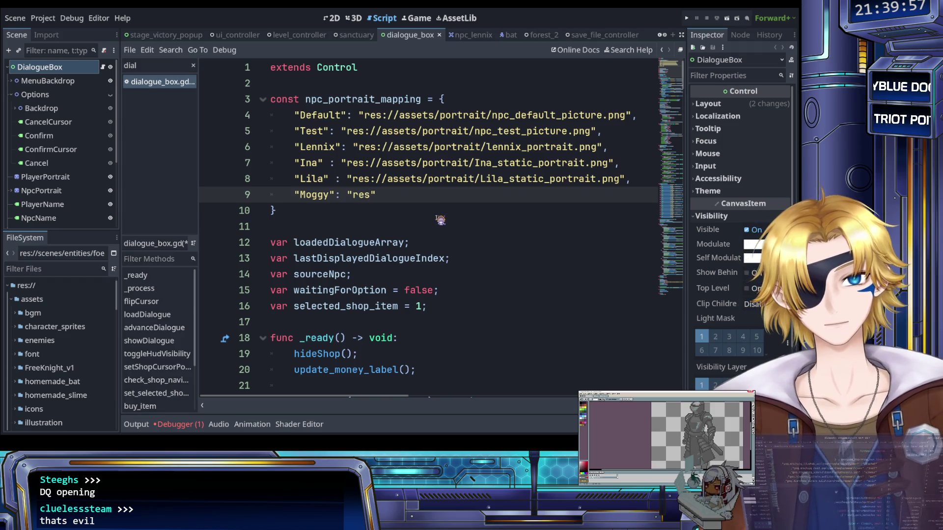
{"action": "type", "text": "://asset"}
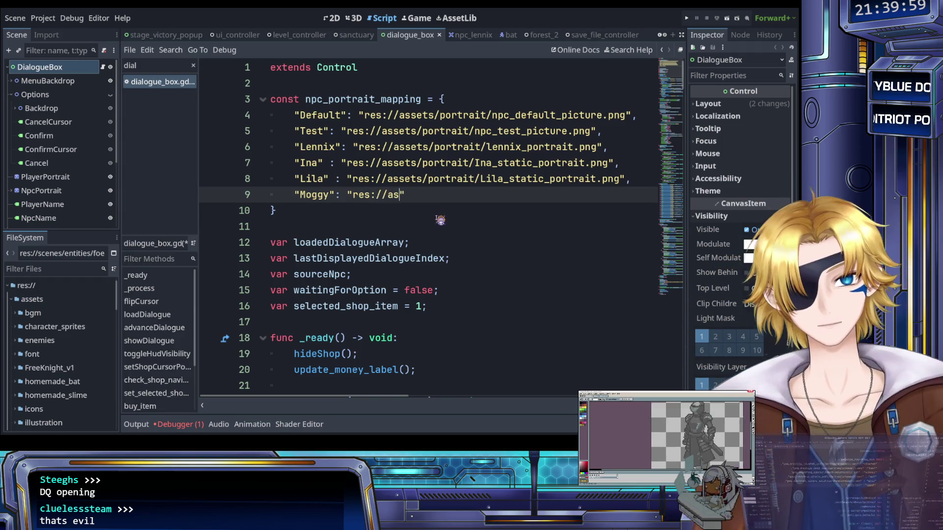
{"action": "type", "text": "s"}
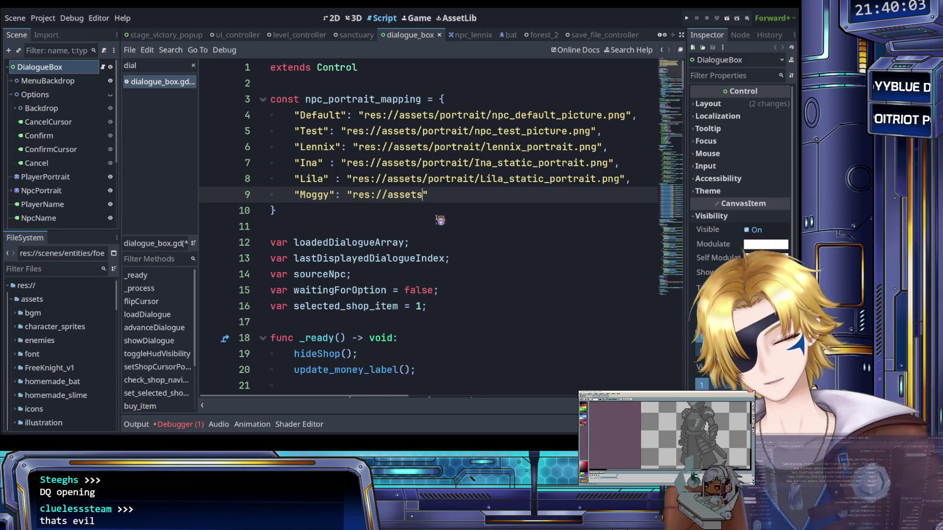
{"action": "type", "text": "/"}
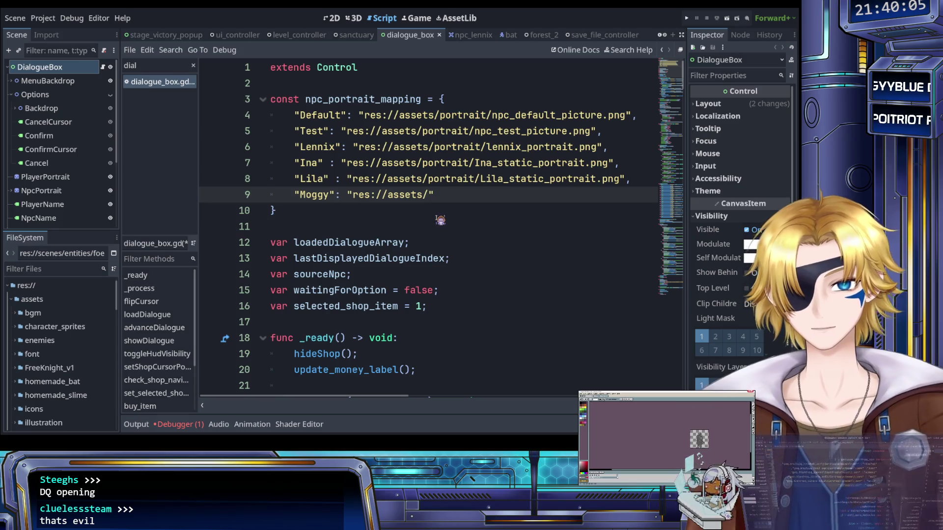
{"action": "type", "text": "portrait/"}
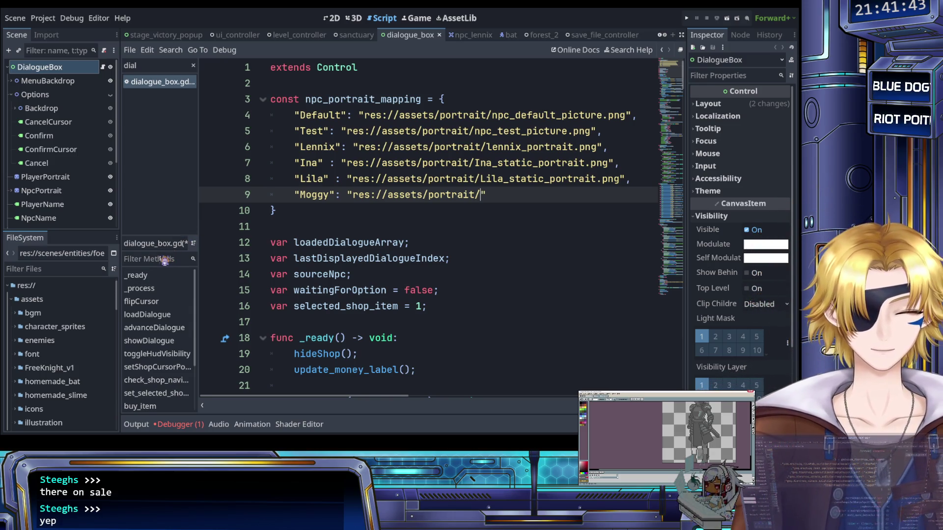
{"action": "scroll", "coordinate": [69, 293], "scroll_direction": "down", "scroll_amount": 1}
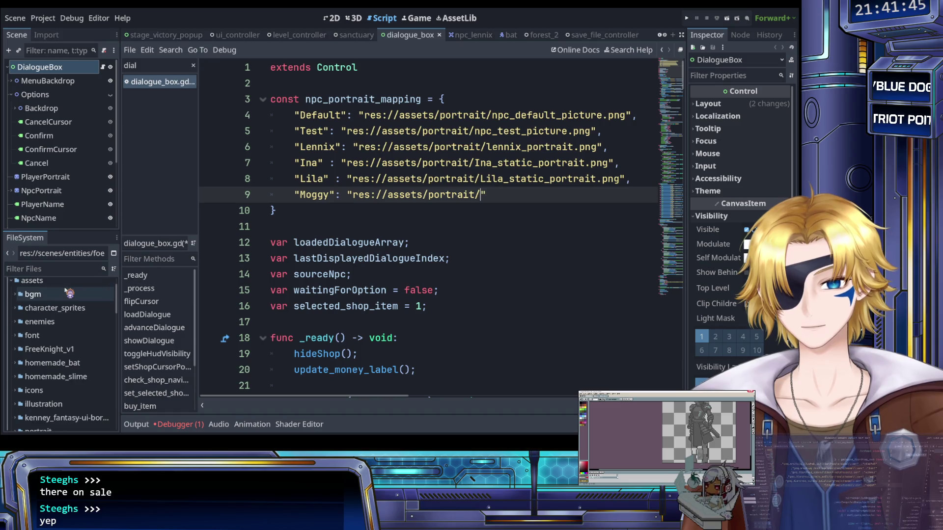
Review the six-entry portrait mapping and place the cursor inside Moggy's res://assets/portrait/ path.
{"action": "scroll", "coordinate": [71, 300], "scroll_direction": "down", "scroll_amount": 3}
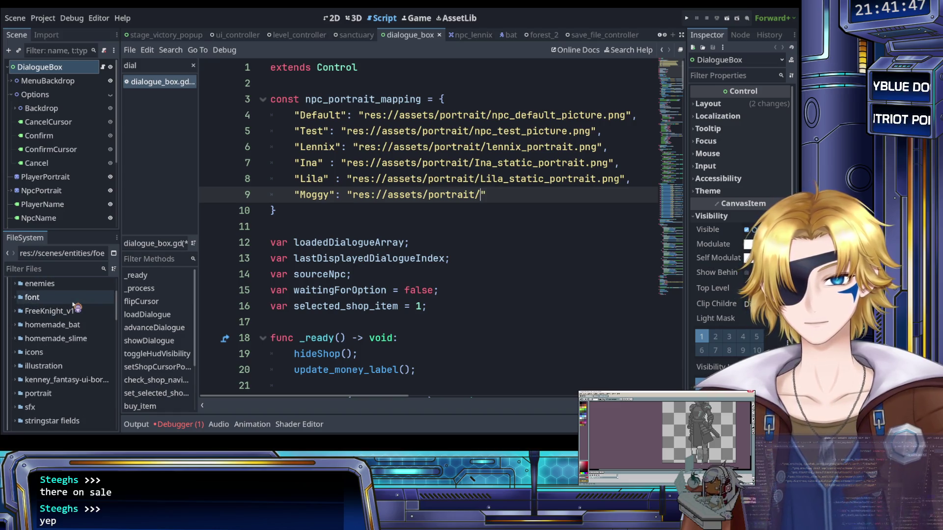
{"action": "scroll", "coordinate": [54, 319], "scroll_direction": "up", "scroll_amount": 4}
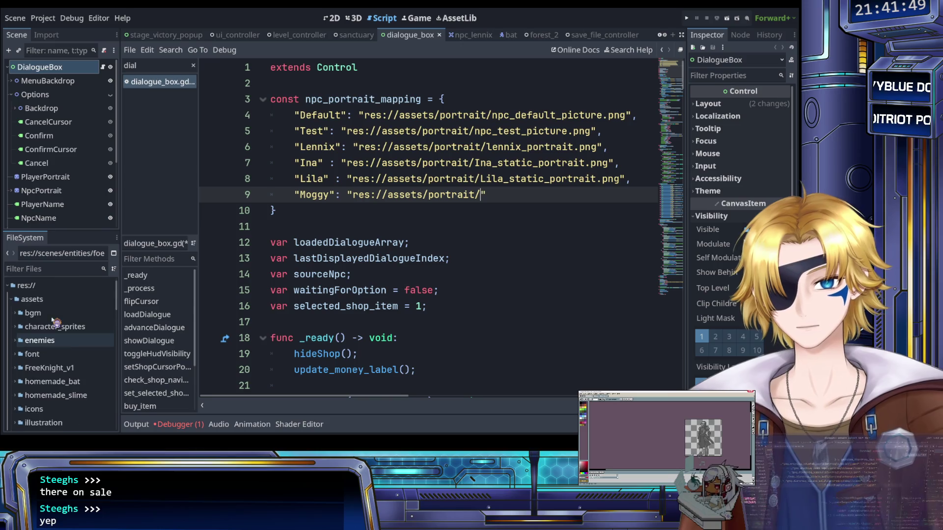
{"action": "scroll", "coordinate": [49, 327], "scroll_direction": "down", "scroll_amount": 4}
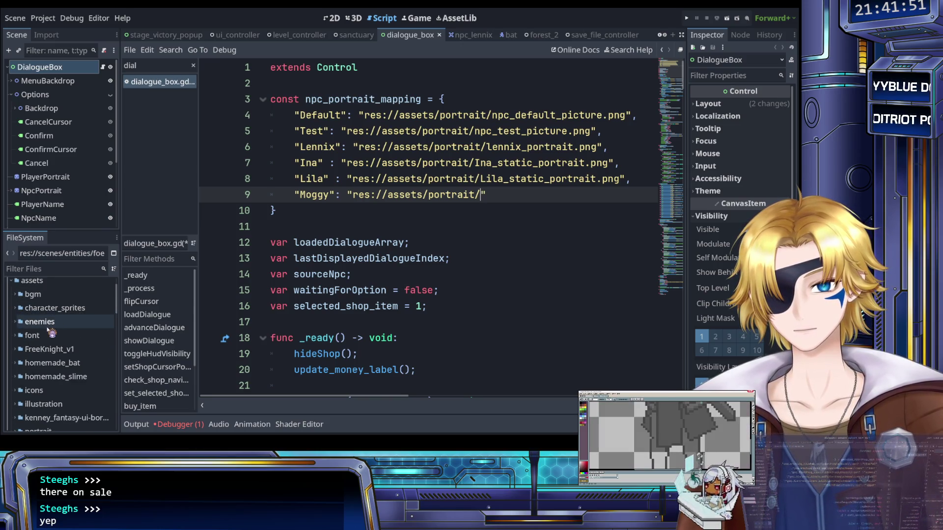
{"action": "scroll", "coordinate": [51, 336], "scroll_direction": "down", "scroll_amount": 1}
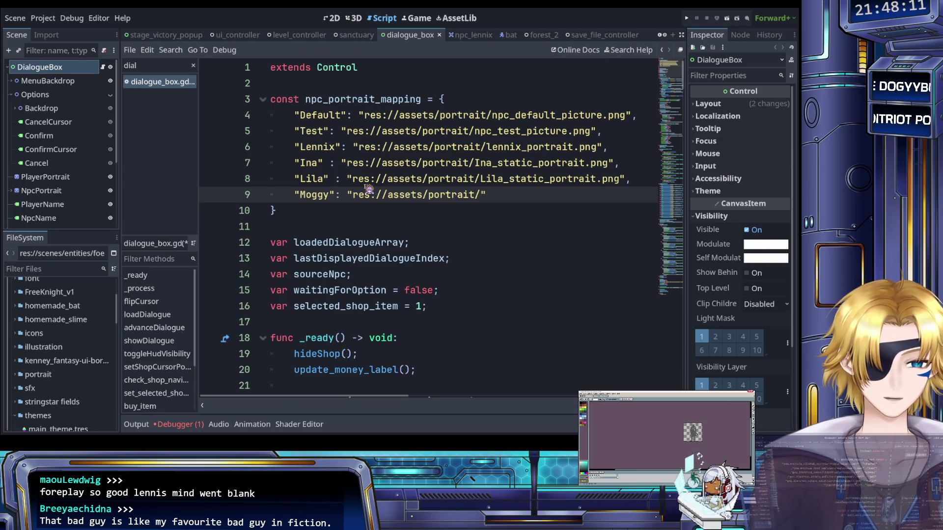
{"action": "left_click", "coordinate": [365, 192]}
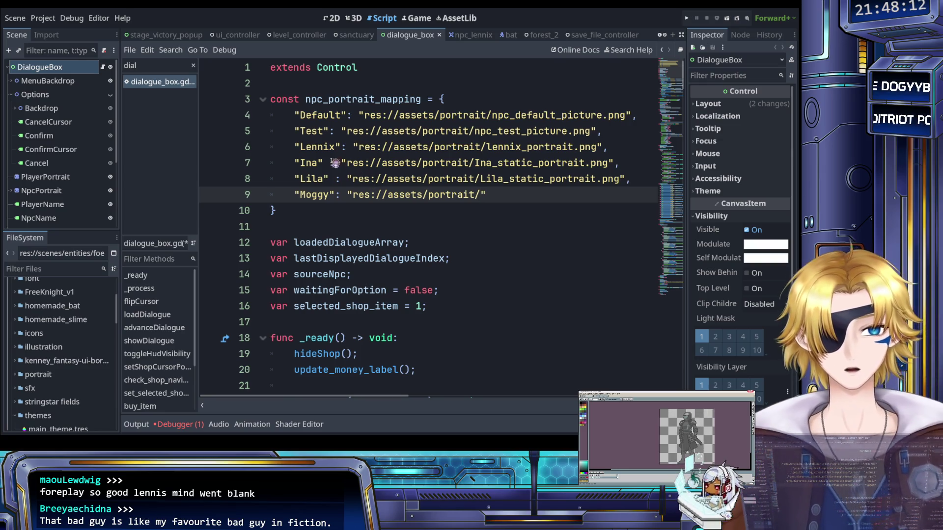
Save dialogue_box.gd with Moggy's path still ending at portrait/.
{"action": "left_click", "coordinate": [484, 197]}
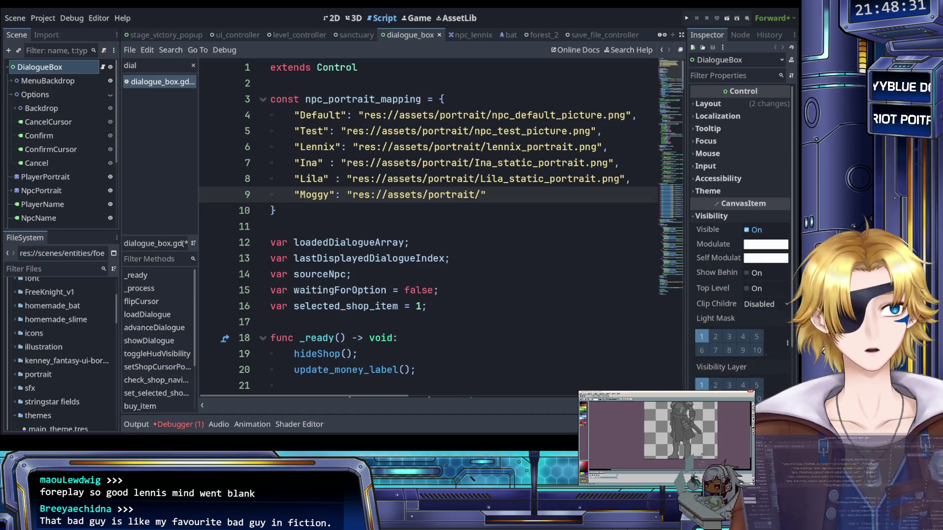
{"action": "key", "text": "ctrl+s"}
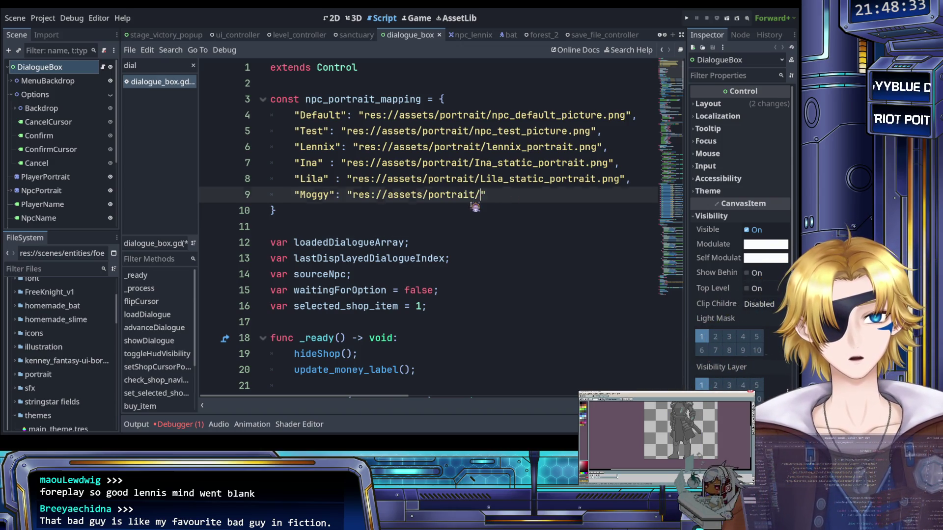
{"action": "key", "text": "Down"}
{"action": "key", "text": "ctrl+s"}
Complete Moggy's path as Moggy_static_portrait.png from Lila's file name, save, and run the project.
{"action": "left_click_drag", "start_coordinate": [480, 179], "coordinate": [620, 180]}
{"action": "key", "text": "ctrl+c"}
{"action": "left_click", "coordinate": [484, 195]}
{"action": "key", "text": "ctrl+v"}
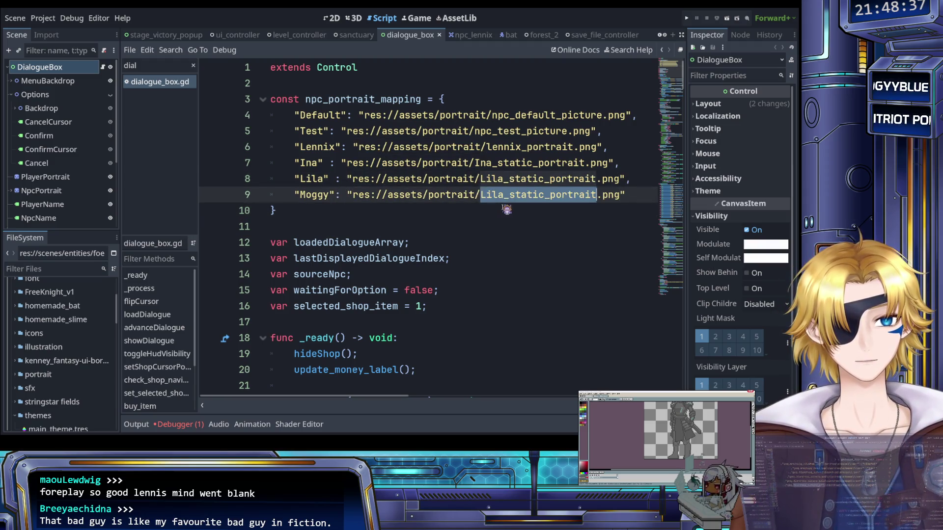
{"action": "key", "text": "shift+Right"}
{"action": "key", "text": "shift+Right"}
{"action": "key", "text": "shift+Right"}
{"action": "key", "text": "shift+Right"}
{"action": "type", "text": "Moggy"}
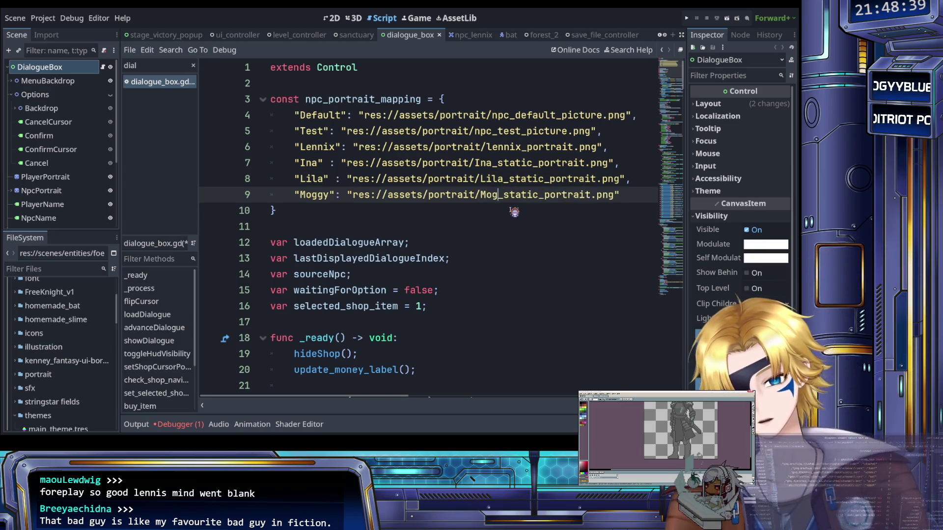
{"action": "left_click", "coordinate": [465, 209]}
{"action": "key", "text": "ctrl+s"}
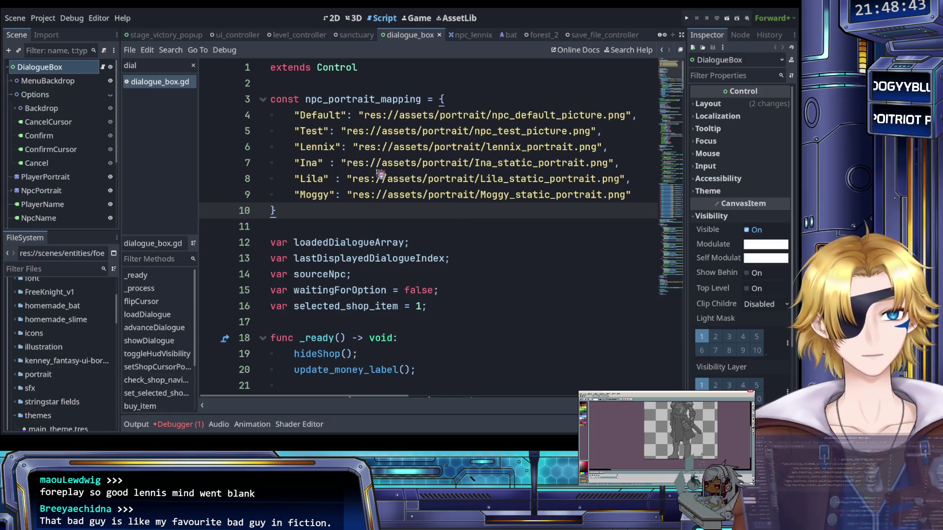
{"action": "left_click", "coordinate": [687, 18]}
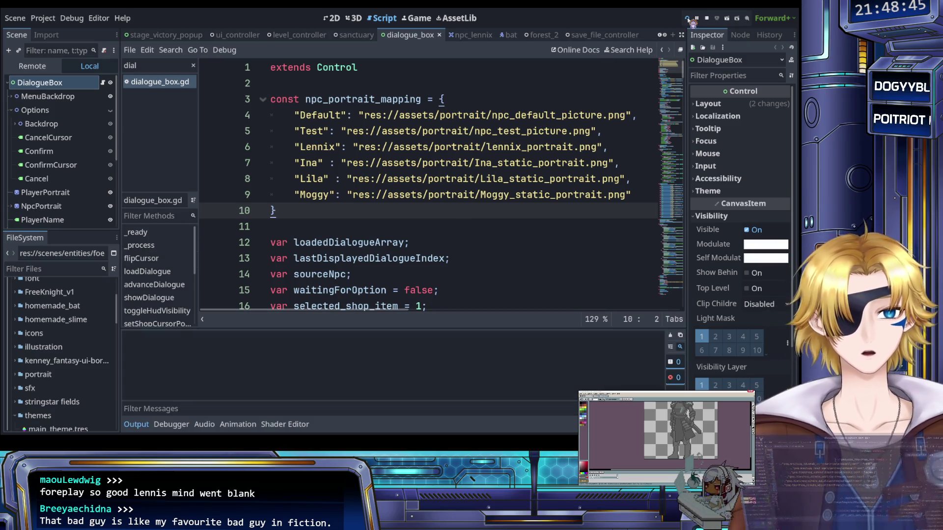
Start the game from its title menu, then stop the test run with F8.
{"action": "key", "text": "Return"}
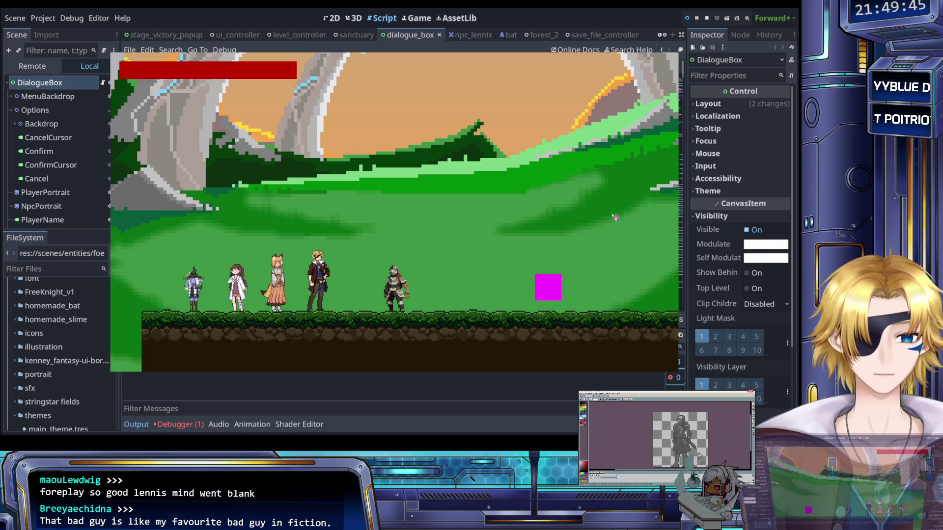
{"action": "key", "text": "F8"}
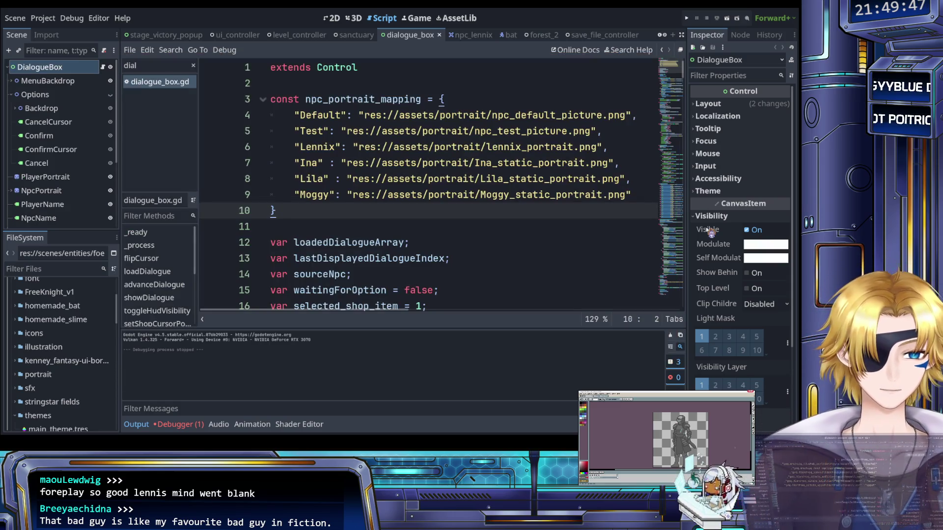
{"action": "left_click", "coordinate": [426, 195]}
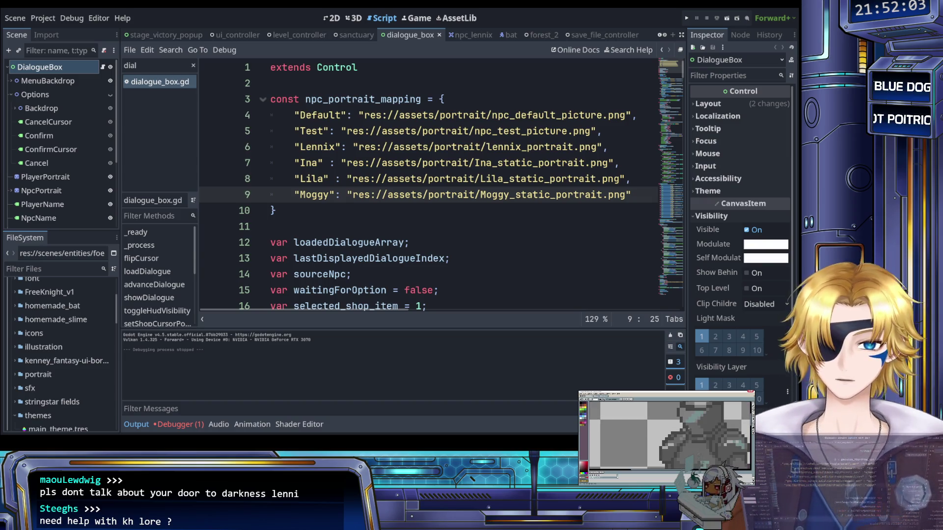
{"action": "left_click", "coordinate": [509, 147]}
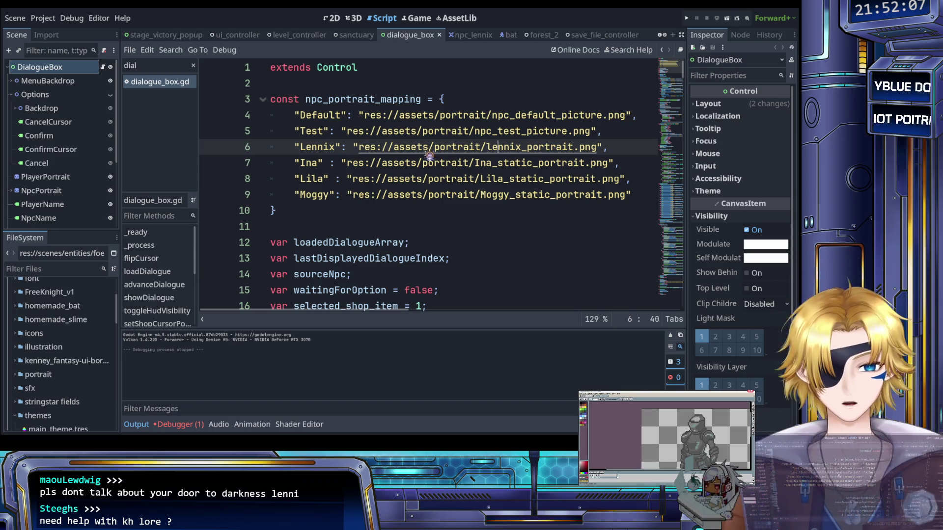
{"action": "scroll", "coordinate": [430, 157], "scroll_direction": "down", "scroll_amount": 6}
{"action": "scroll", "coordinate": [428, 155], "scroll_direction": "up", "scroll_amount": 4}
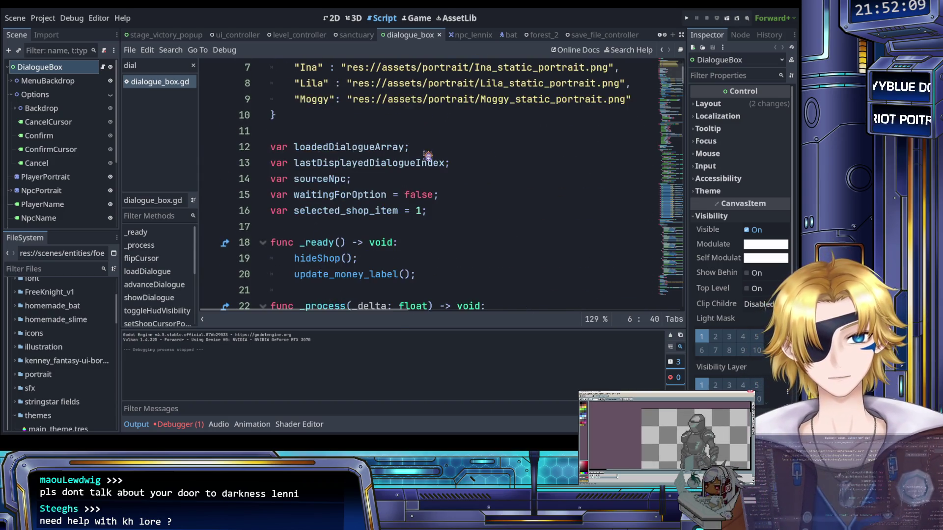
{"action": "scroll", "coordinate": [427, 156], "scroll_direction": "down", "scroll_amount": 3}
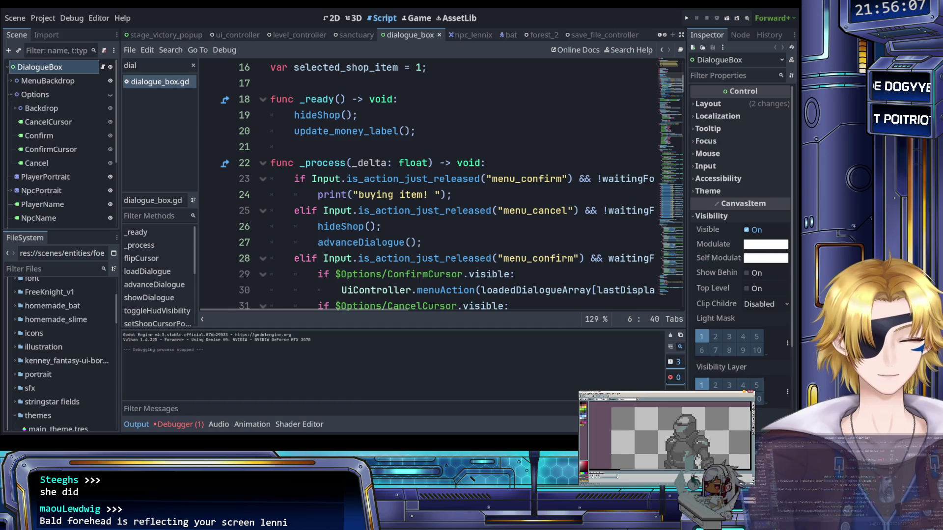
{"action": "left_click", "coordinate": [453, 178]}
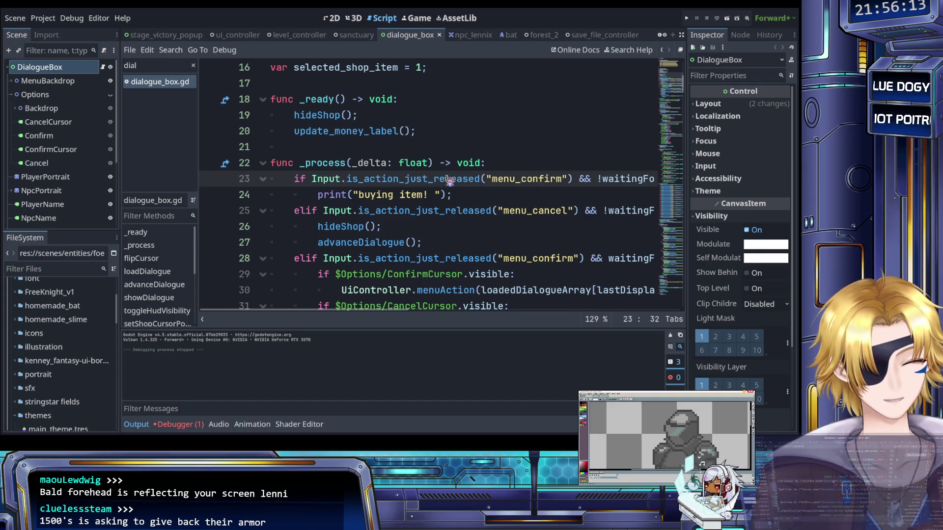
{"action": "left_click", "coordinate": [402, 148]}
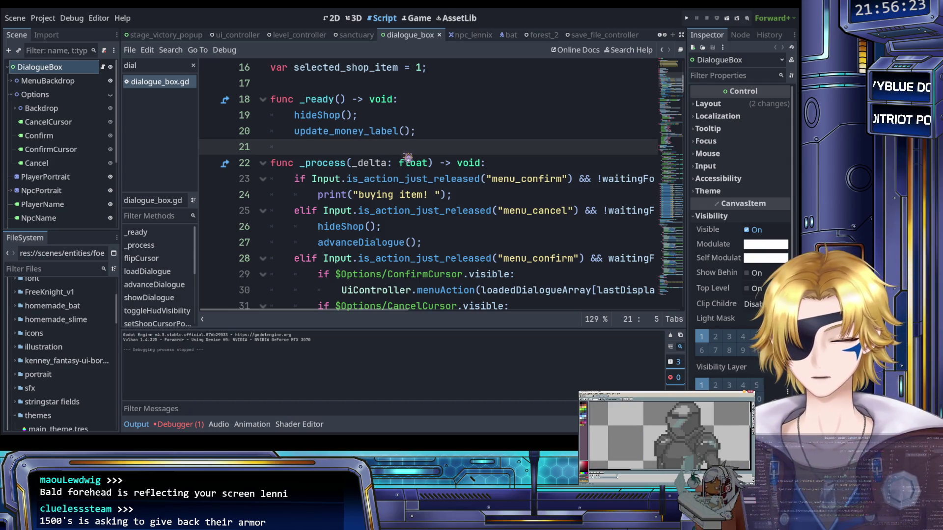
{"action": "scroll", "coordinate": [399, 159], "scroll_direction": "up", "scroll_amount": 2}
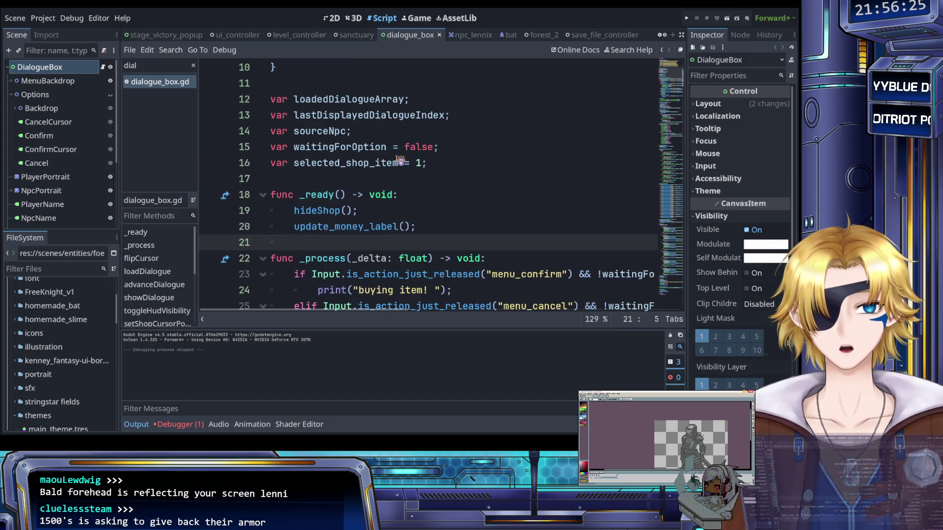
{"action": "key", "text": "F5"}
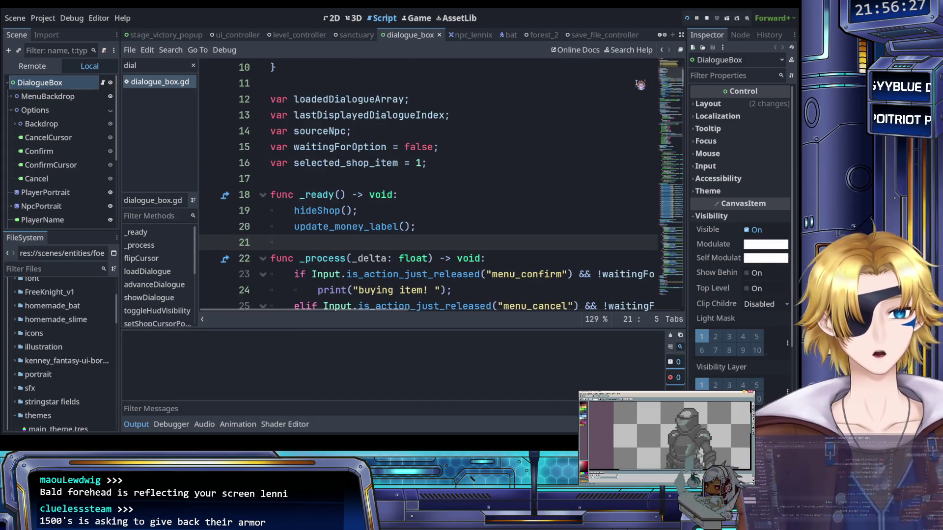
{"action": "key", "text": "Return"}
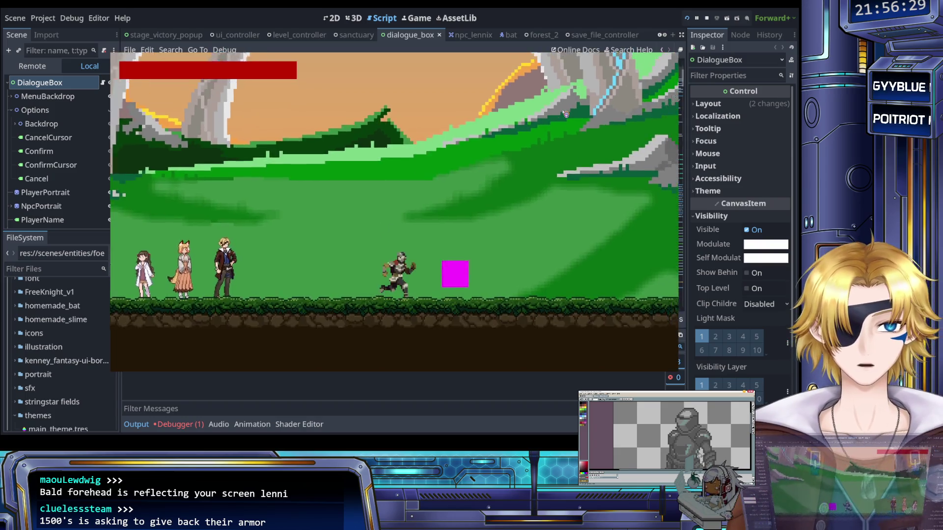
{"action": "key", "text": "Right"}
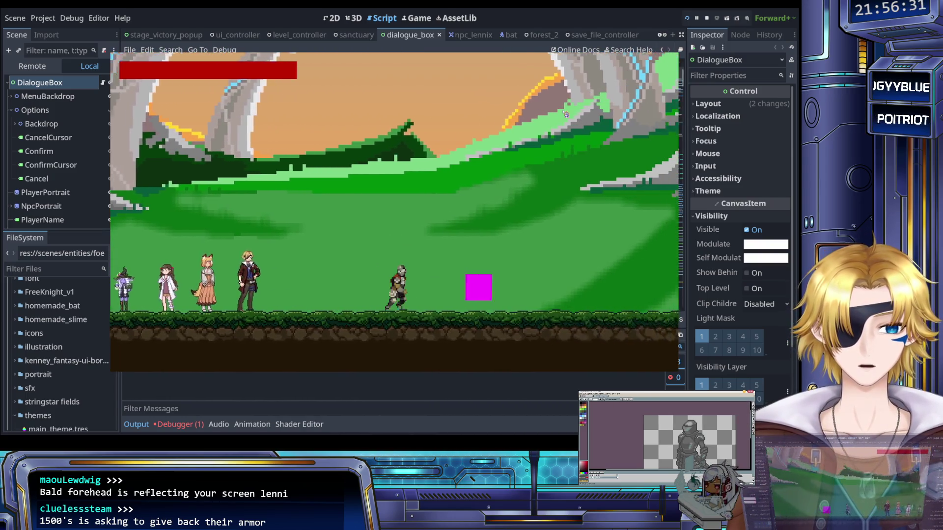
{"action": "key", "text": "Left"}
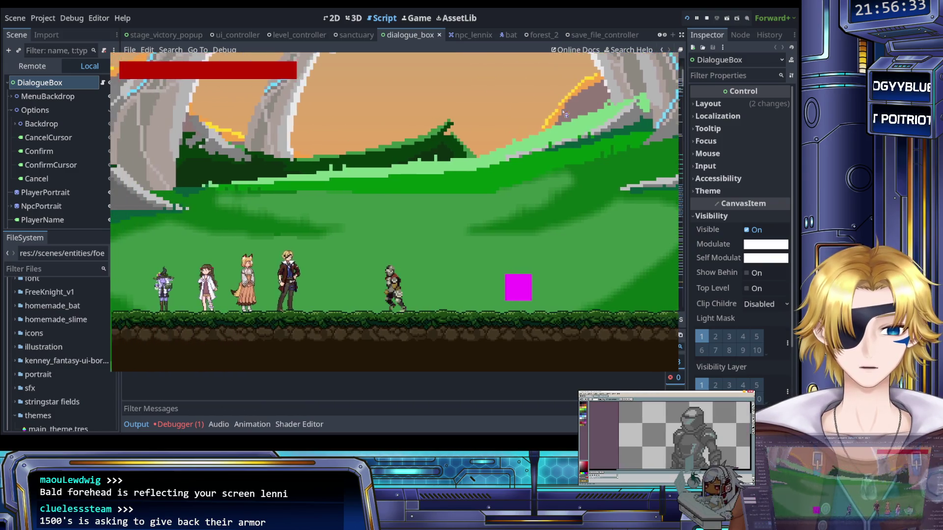
{"action": "key", "text": "Right"}
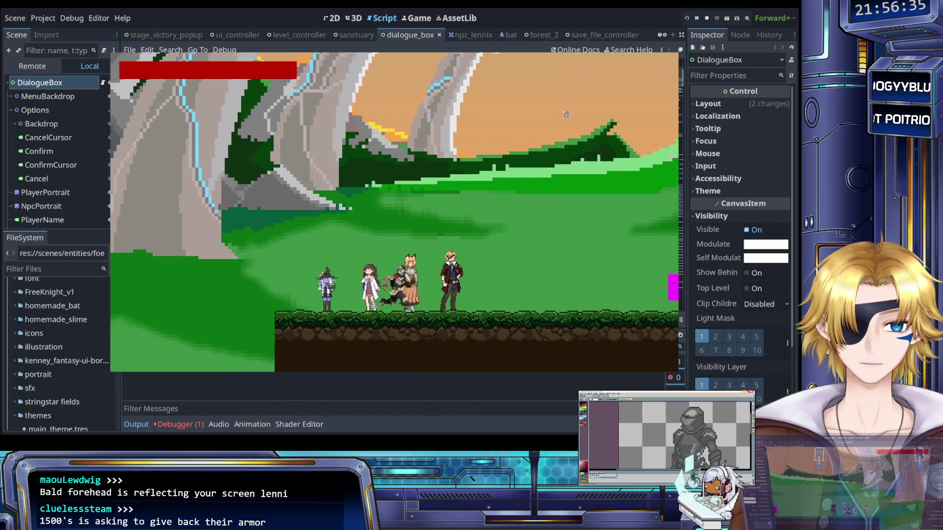
{"action": "key", "text": "Return"}
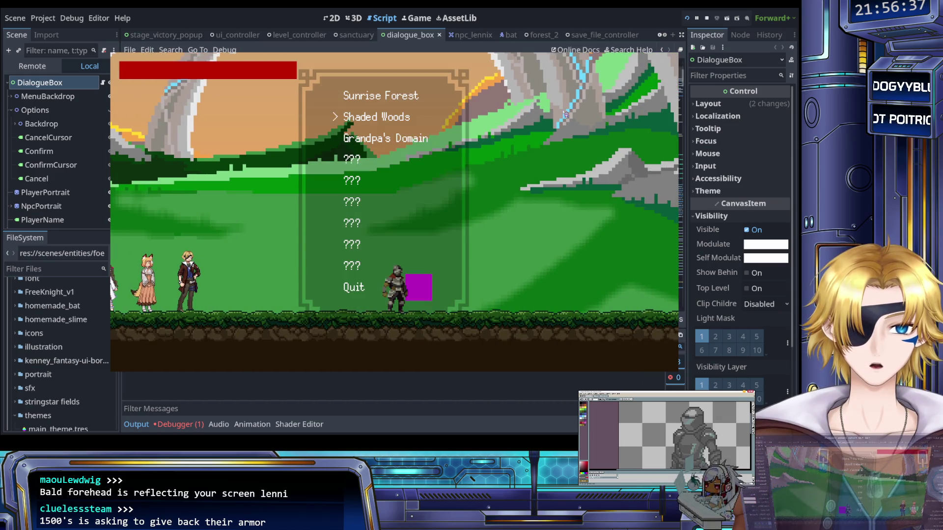
{"action": "key", "text": "Down"}
{"action": "key", "text": "Down"}
{"action": "key", "text": "Return"}
{"action": "key", "text": "Left"}
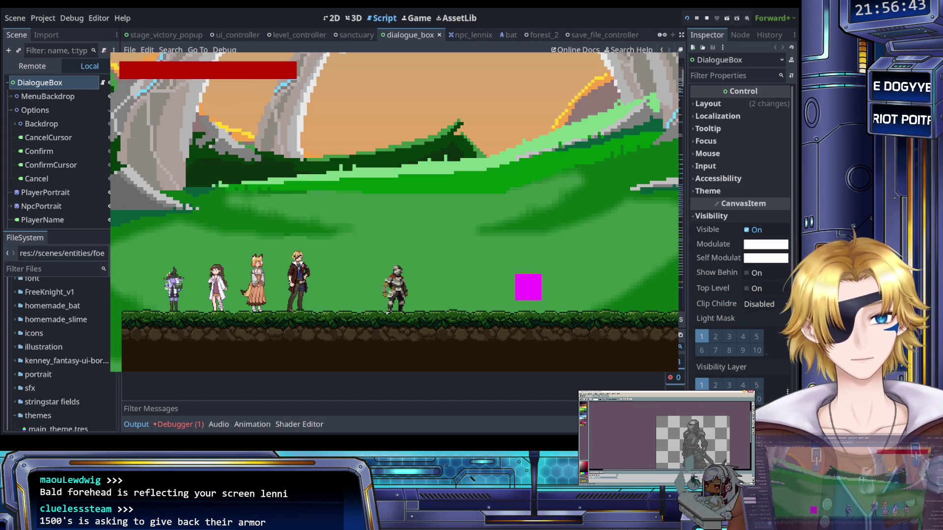
{"action": "left_click", "coordinate": [706, 18]}
{"action": "left_click", "coordinate": [545, 162]}
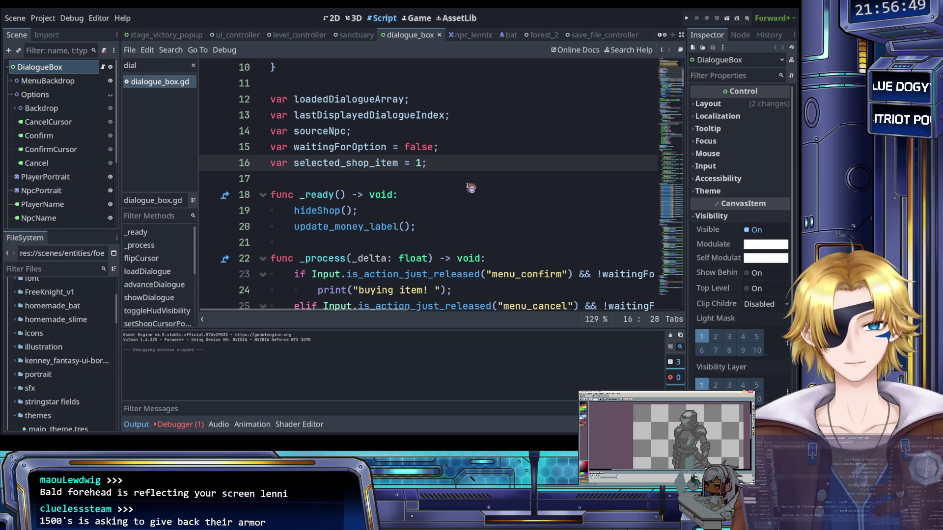
{"action": "left_click", "coordinate": [194, 65]}
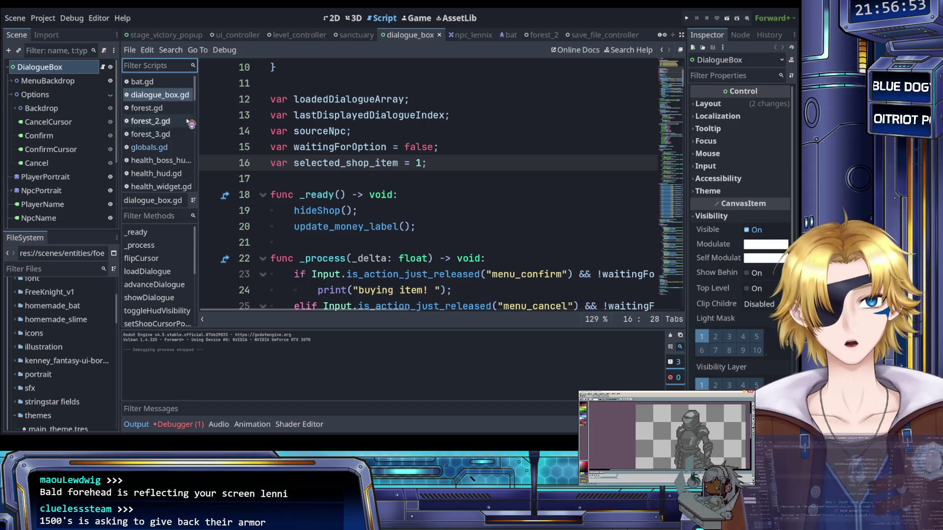
{"action": "scroll", "coordinate": [174, 130], "scroll_direction": "down", "scroll_amount": 8}
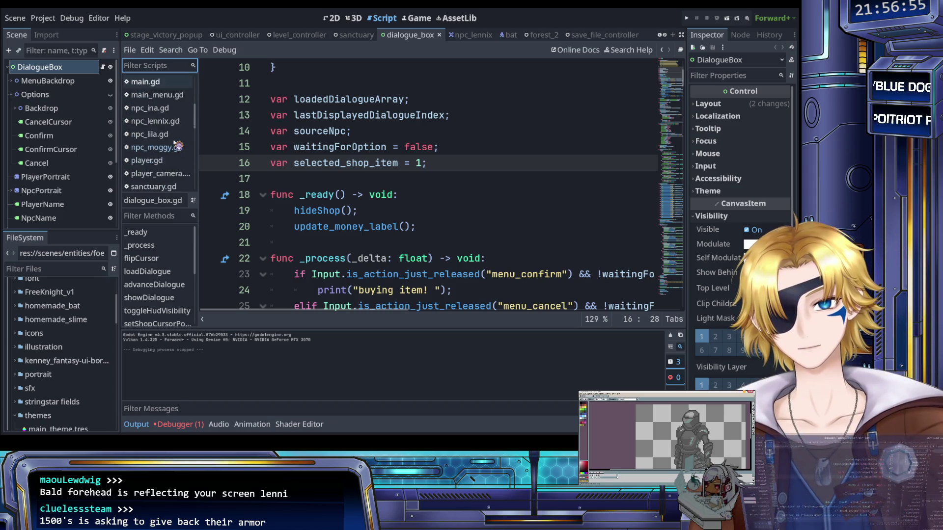
{"action": "scroll", "coordinate": [174, 142], "scroll_direction": "down", "scroll_amount": 6}
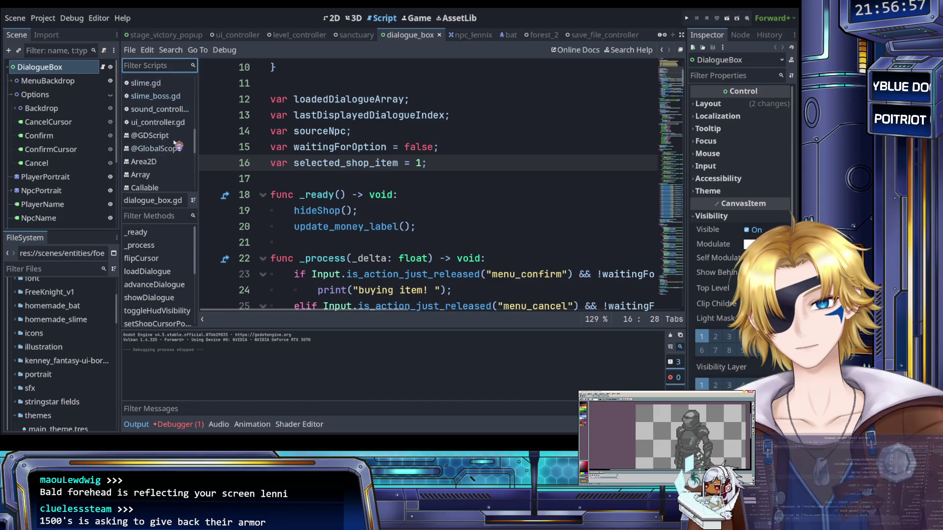
{"action": "scroll", "coordinate": [175, 142], "scroll_direction": "down", "scroll_amount": 3}
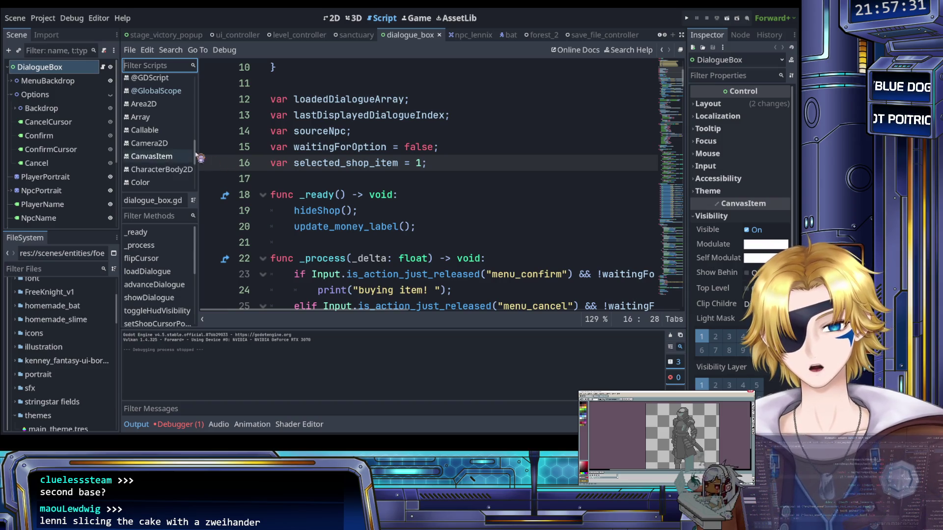
{"action": "scroll", "coordinate": [184, 146], "scroll_direction": "down", "scroll_amount": 10}
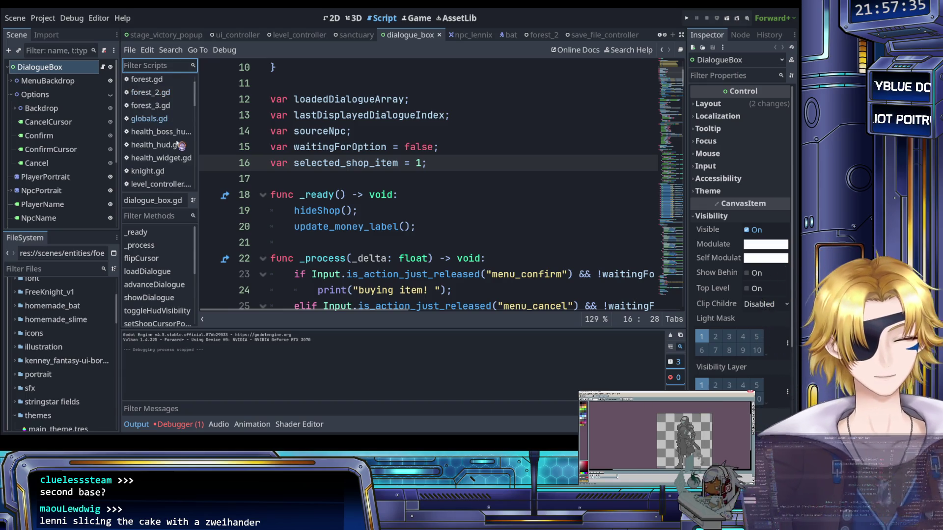
{"action": "scroll", "coordinate": [178, 143], "scroll_direction": "up", "scroll_amount": 2}
{"action": "scroll", "coordinate": [184, 148], "scroll_direction": "down", "scroll_amount": 1}
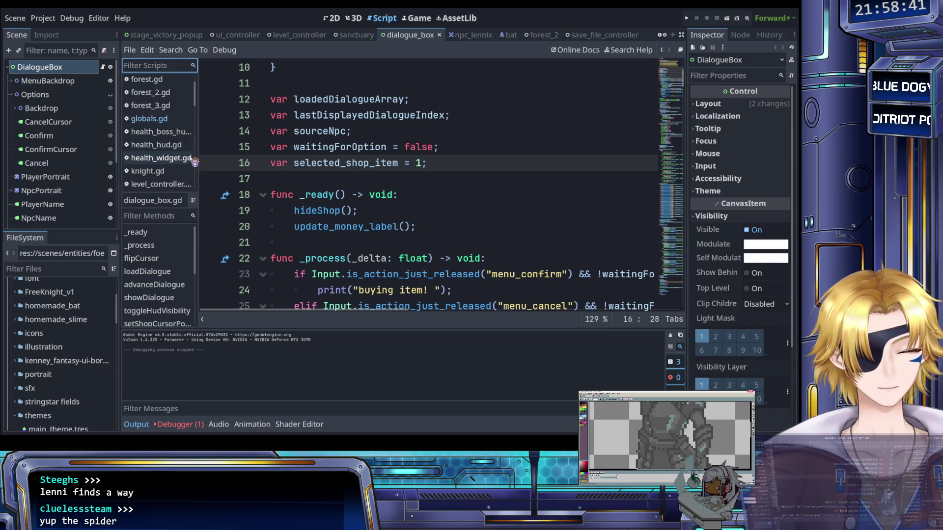
{"action": "left_click", "coordinate": [369, 207]}
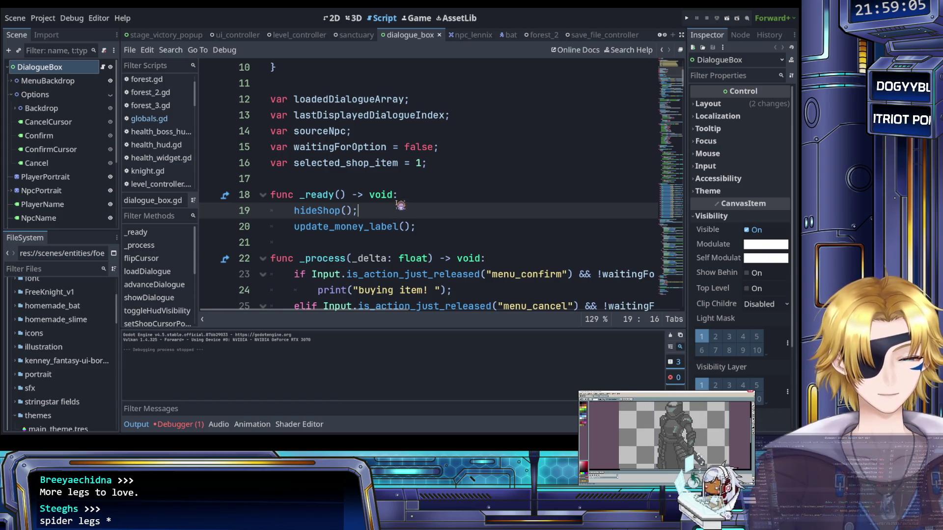
{"action": "left_click", "coordinate": [312, 163]}
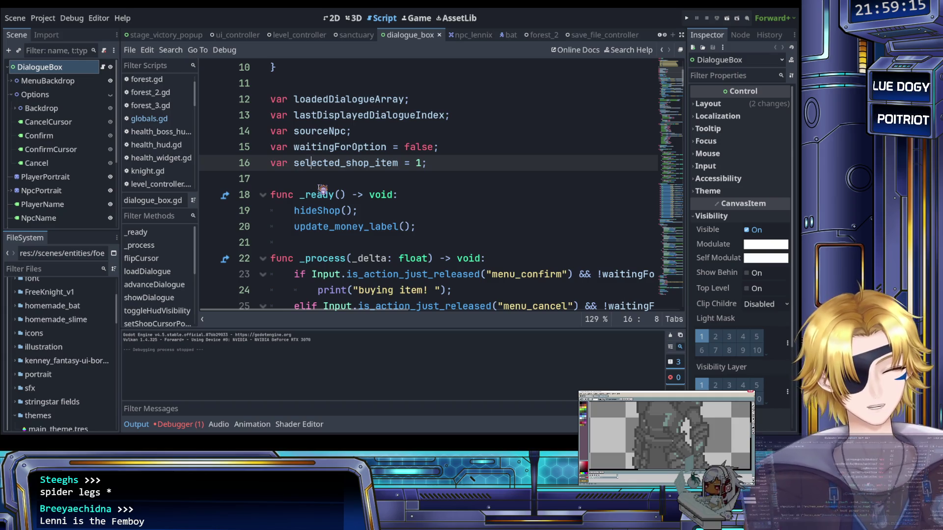
{"action": "left_click", "coordinate": [318, 185]}
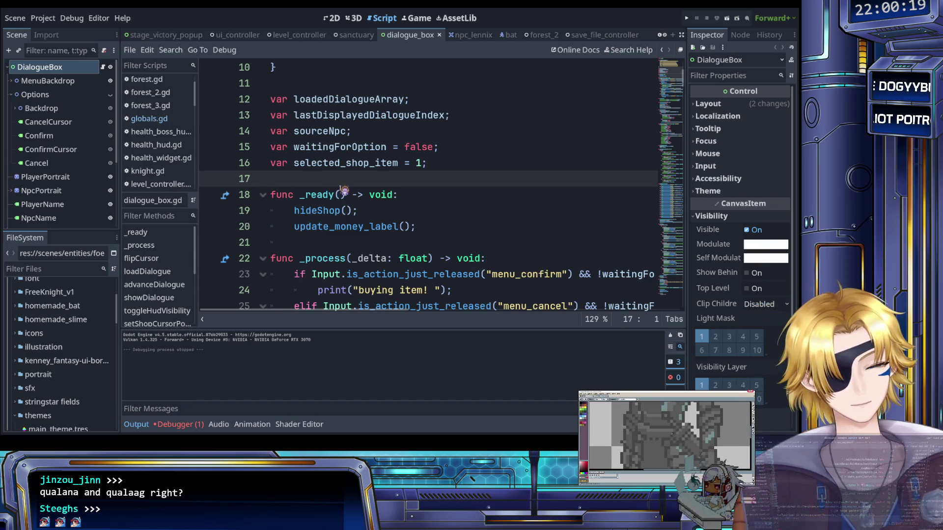
Inspect the _ready function's hideShop and update_money_label calls.
{"action": "left_click", "coordinate": [428, 199]}
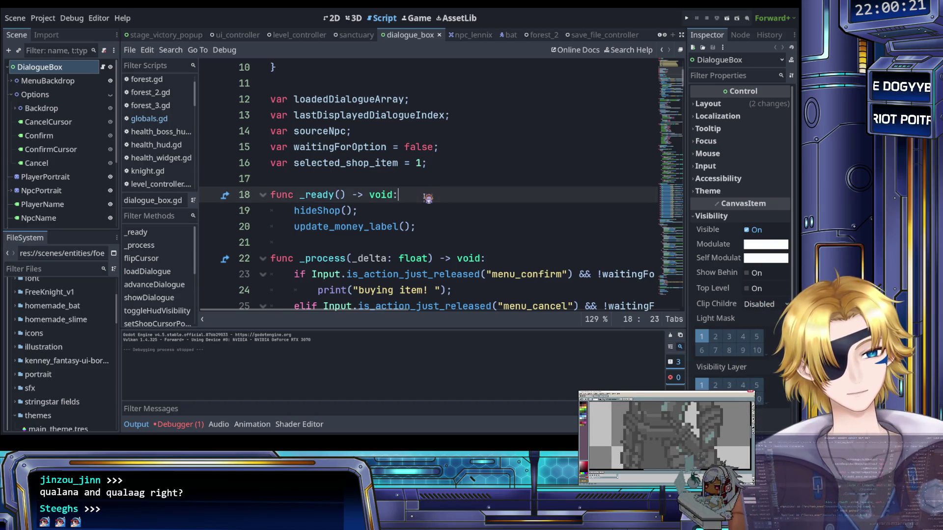
{"action": "left_click", "coordinate": [425, 209]}
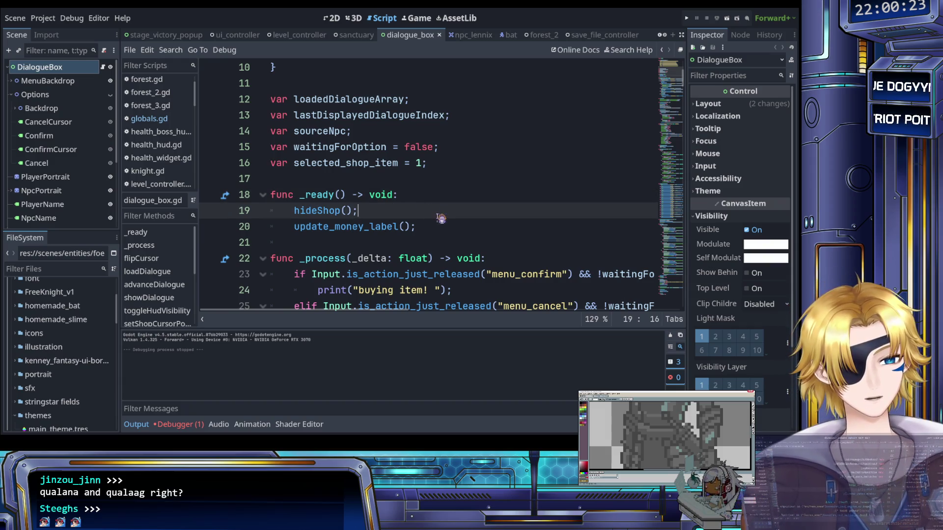
{"action": "left_click", "coordinate": [432, 227]}
{"action": "scroll", "coordinate": [432, 226], "scroll_direction": "down", "scroll_amount": 1}
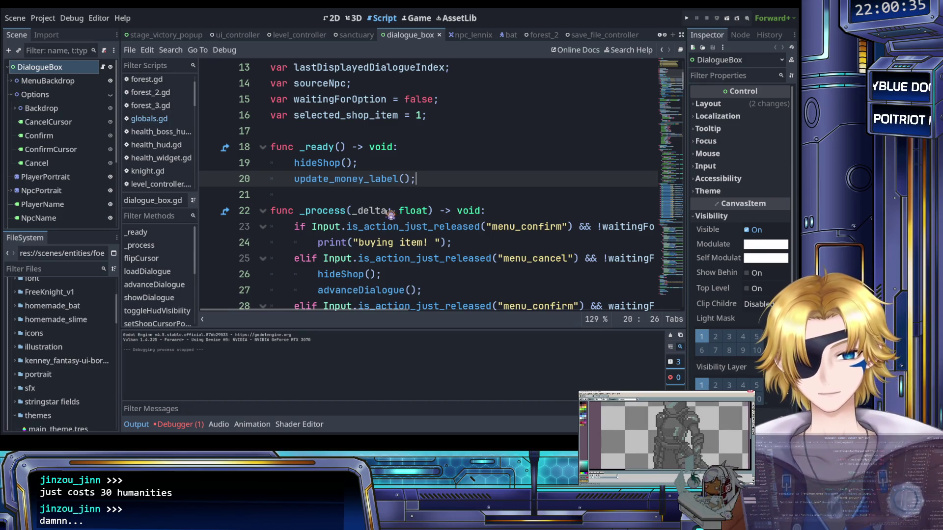
{"action": "scroll", "coordinate": [386, 214], "scroll_direction": "down", "scroll_amount": 1}
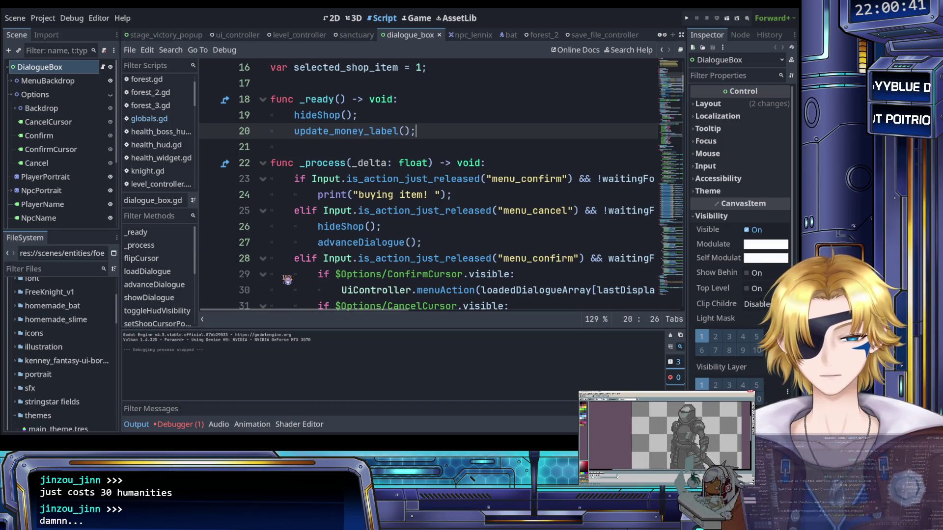
Show the Debugger errors and jump to the get_money error at save_file_controller.gd:55.
{"action": "left_click", "coordinate": [180, 424]}
{"action": "left_click", "coordinate": [189, 336]}
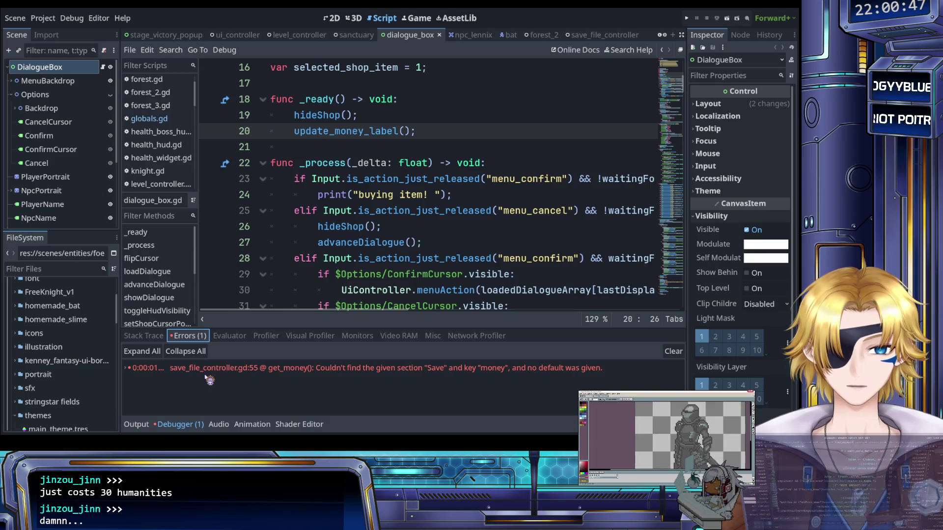
{"action": "left_click", "coordinate": [425, 376]}
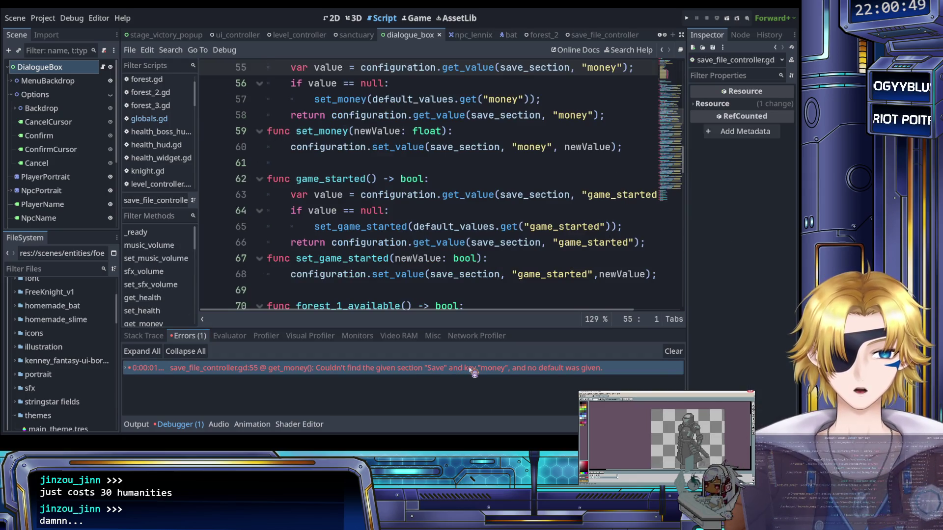
{"action": "left_click", "coordinate": [429, 211]}
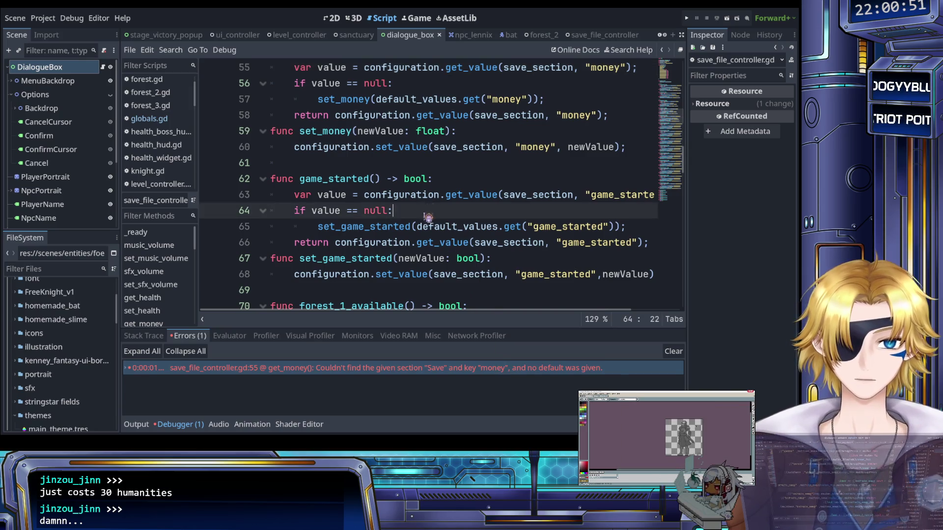
{"action": "scroll", "coordinate": [431, 231], "scroll_direction": "up", "scroll_amount": 2}
{"action": "scroll", "coordinate": [422, 223], "scroll_direction": "up", "scroll_amount": 1}
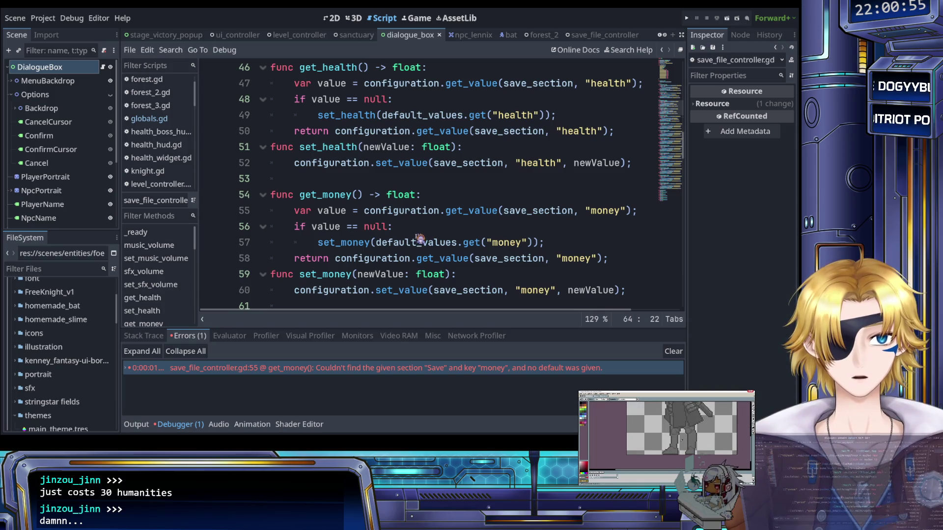
{"action": "left_click", "coordinate": [418, 228]}
{"action": "scroll", "coordinate": [419, 229], "scroll_direction": "up", "scroll_amount": 13}
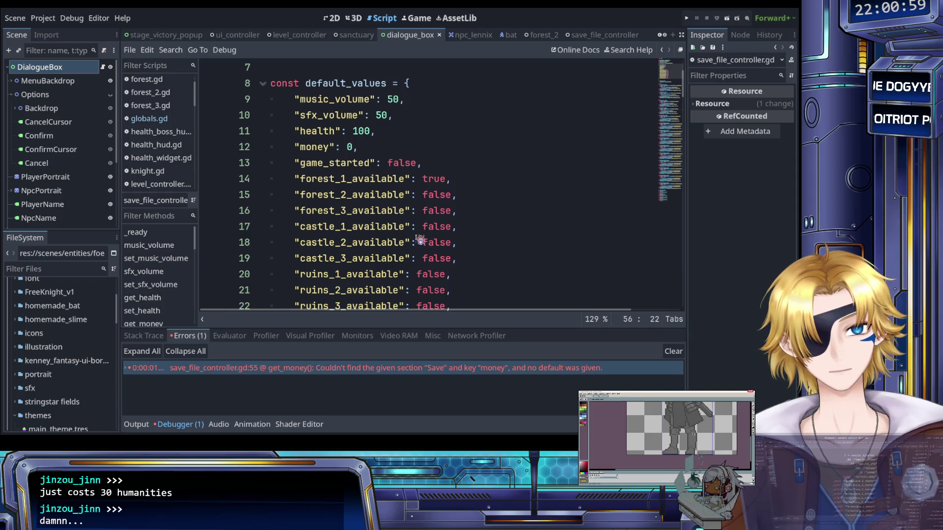
{"action": "left_click", "coordinate": [356, 146]}
{"action": "left_click", "coordinate": [363, 145]}
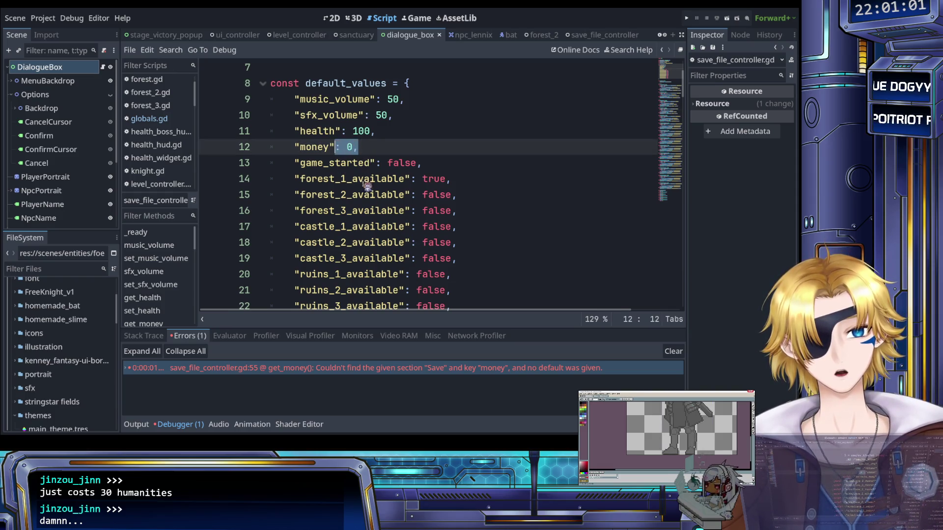
{"action": "scroll", "coordinate": [381, 221], "scroll_direction": "down", "scroll_amount": 8}
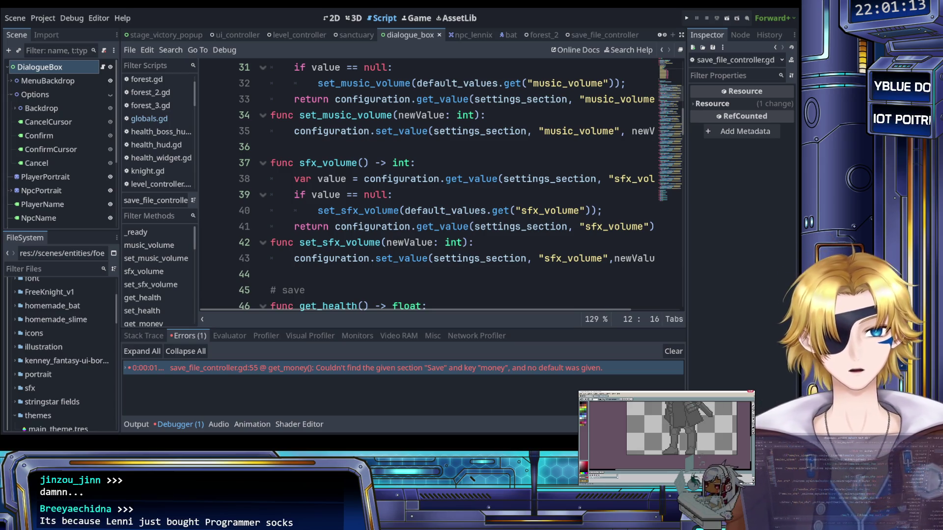
{"action": "left_click", "coordinate": [447, 198]}
{"action": "scroll", "coordinate": [447, 201], "scroll_direction": "up", "scroll_amount": 1}
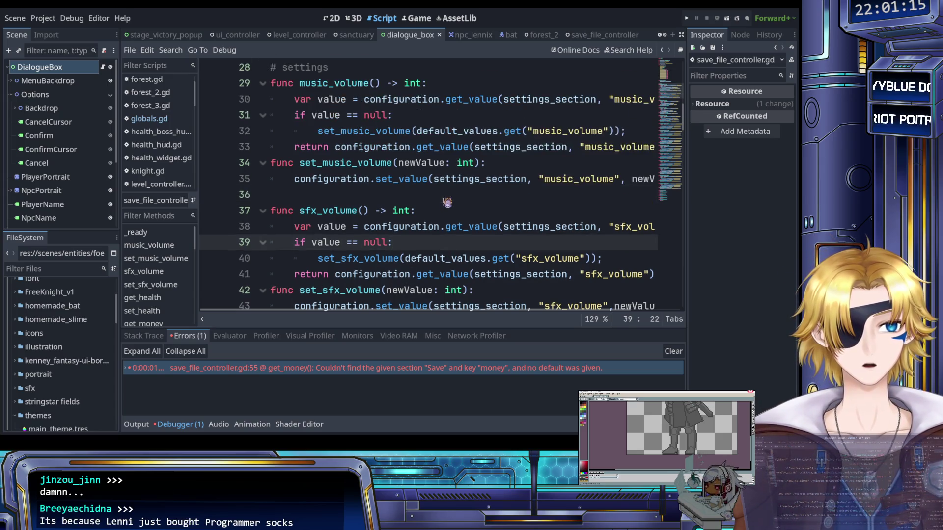
{"action": "scroll", "coordinate": [445, 203], "scroll_direction": "down", "scroll_amount": 1}
{"action": "key", "text": "ctrl+f"}
{"action": "type", "text": "money"}
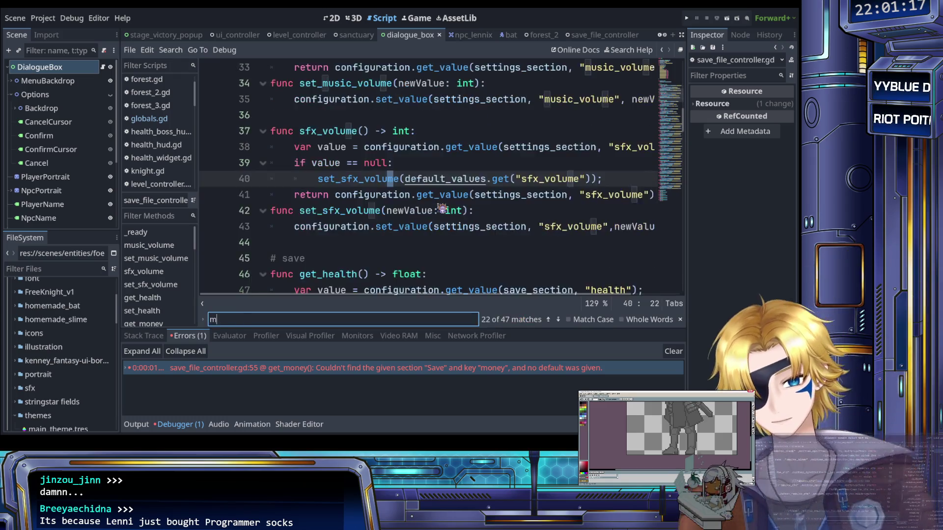
{"action": "key", "text": "Escape"}
{"action": "left_click", "coordinate": [443, 211]}
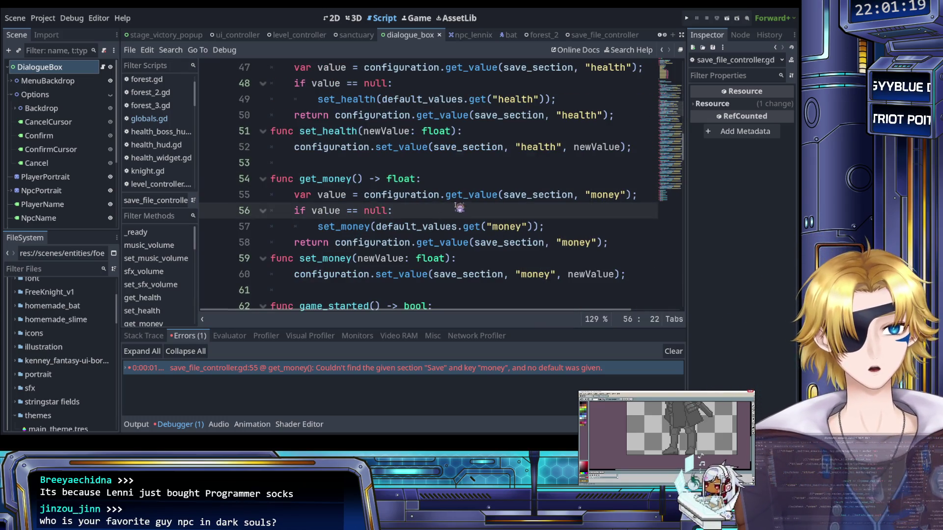
{"action": "left_click", "coordinate": [539, 196]}
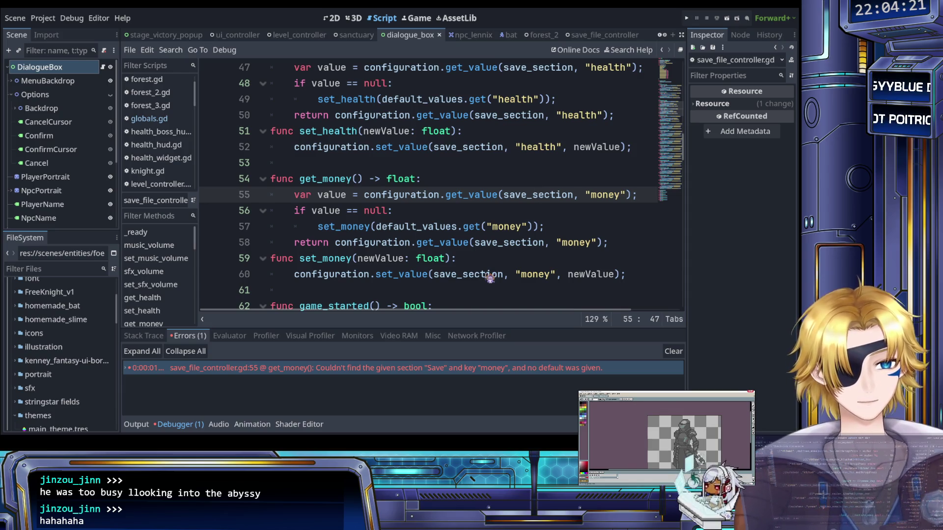
{"action": "left_click", "coordinate": [400, 243]}
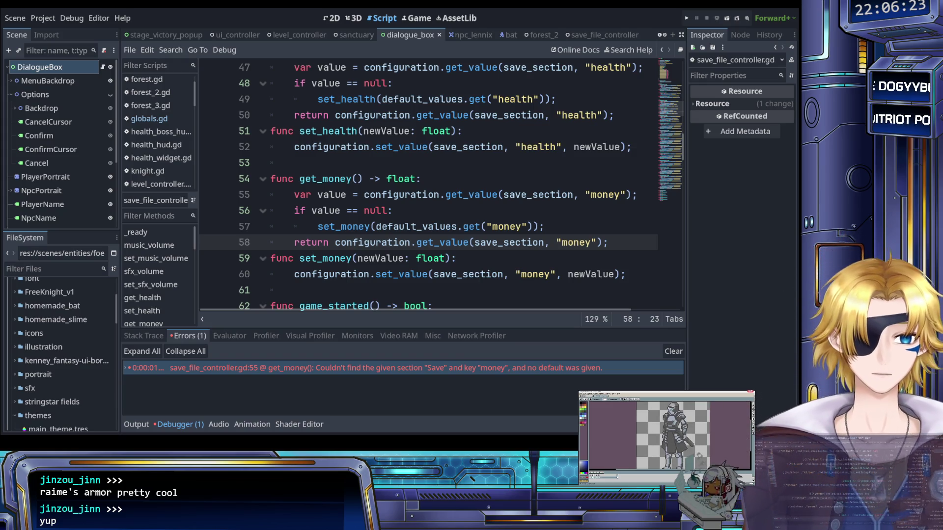
{"action": "left_click", "coordinate": [485, 166]}
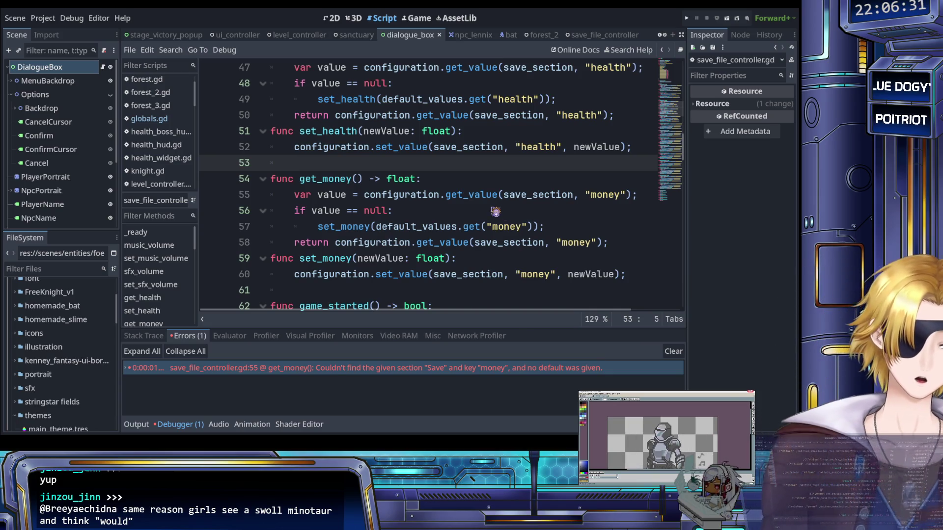
{"action": "left_click", "coordinate": [492, 214]}
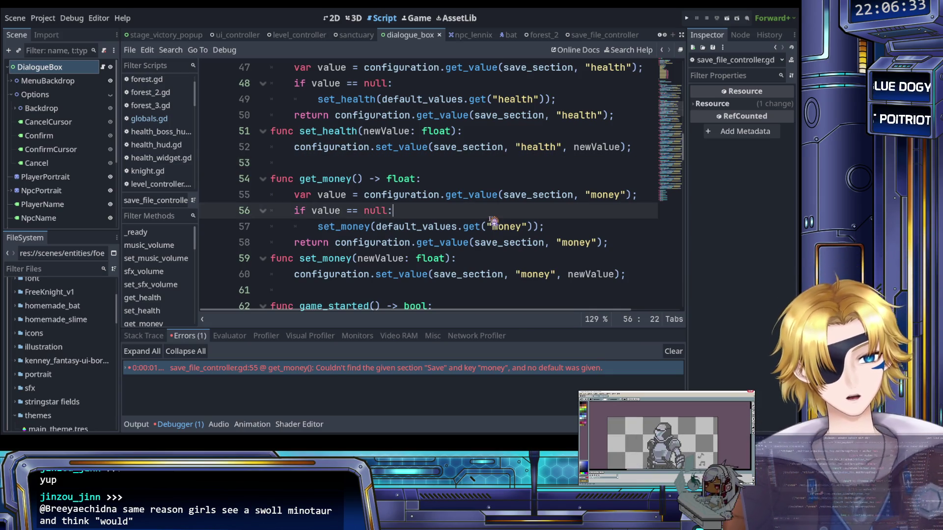